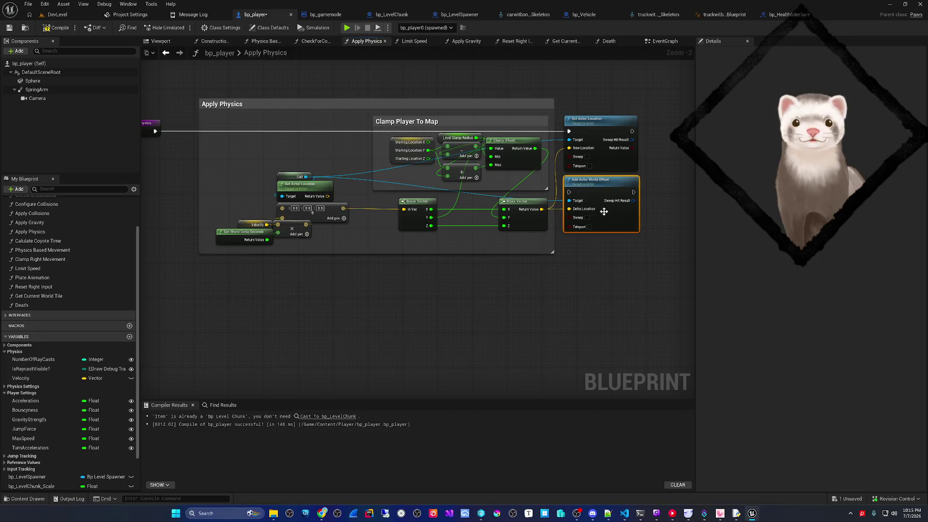
Step: Delete the Add Actor World Offset node and save the bp_player Blueprint
key(Delete)
key(ctrl+s)
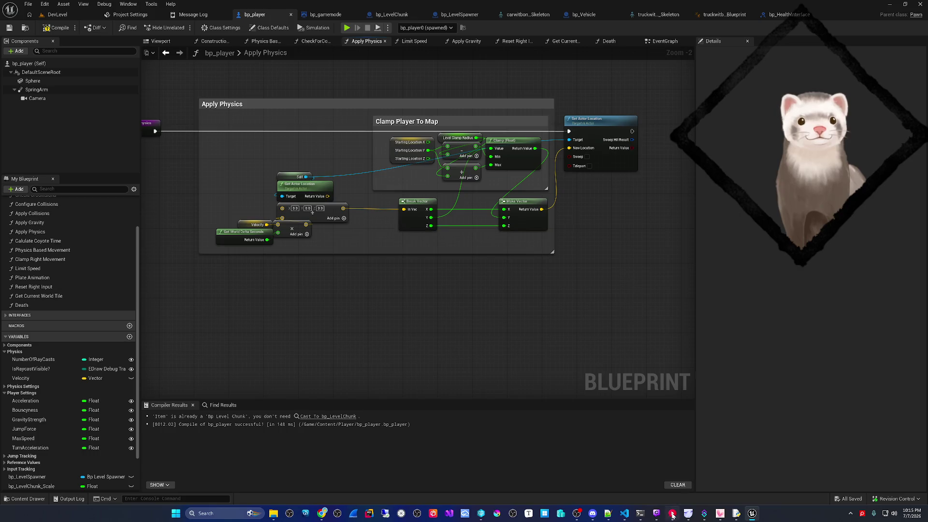
click(624, 513)
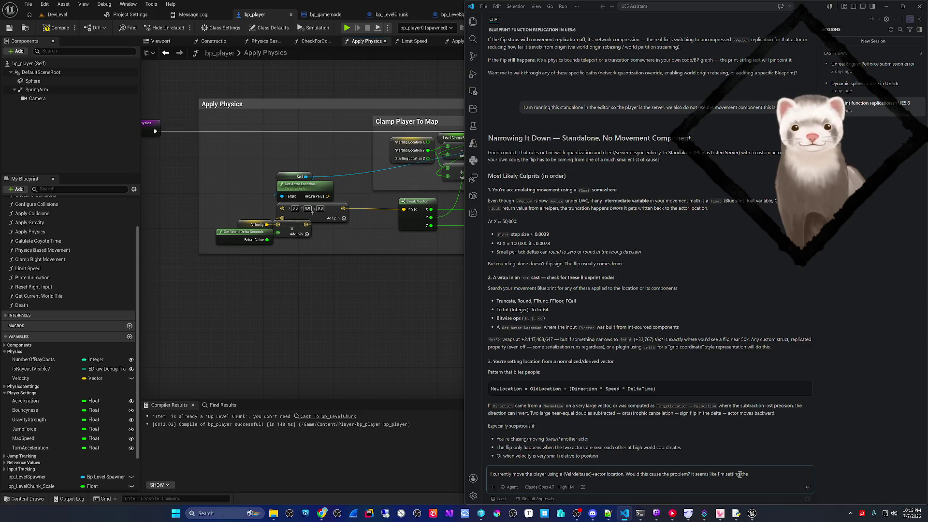
Step: Ask the AI chat whether velocity × delta seconds plus actor location causes a float error
text(ation wi)
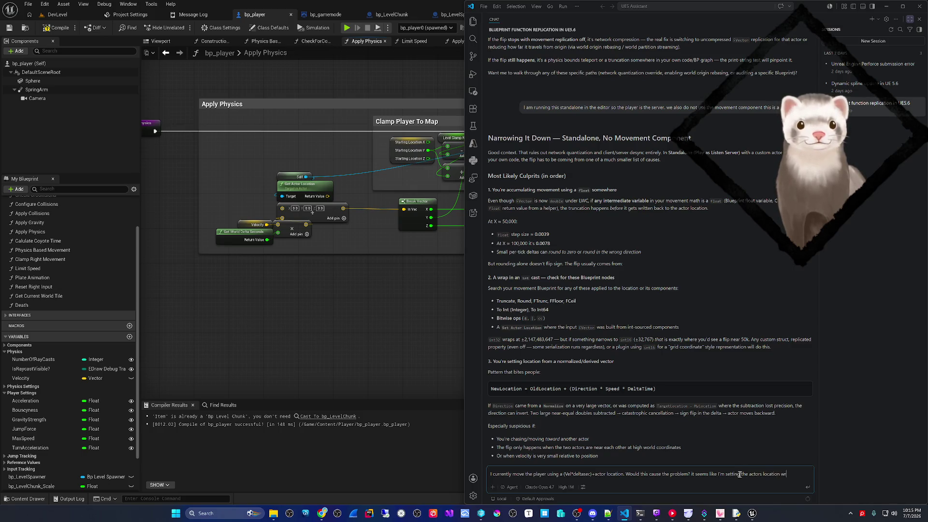
text( due to a flot)
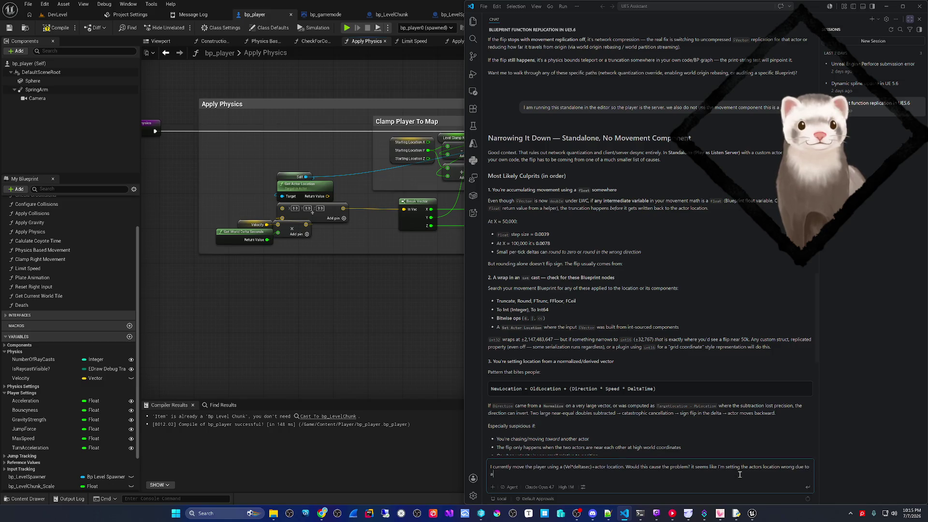
key(BackSpace)
text(ation)
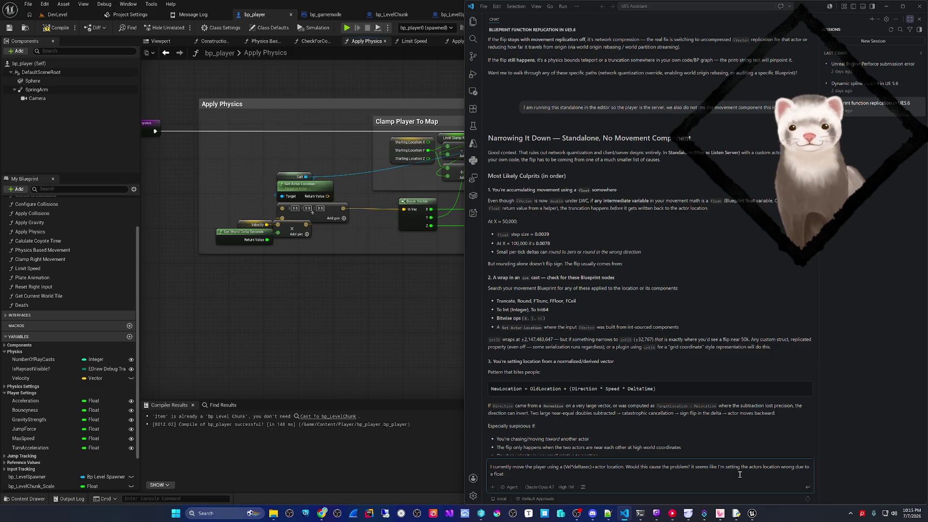
text(.)
key(Return)
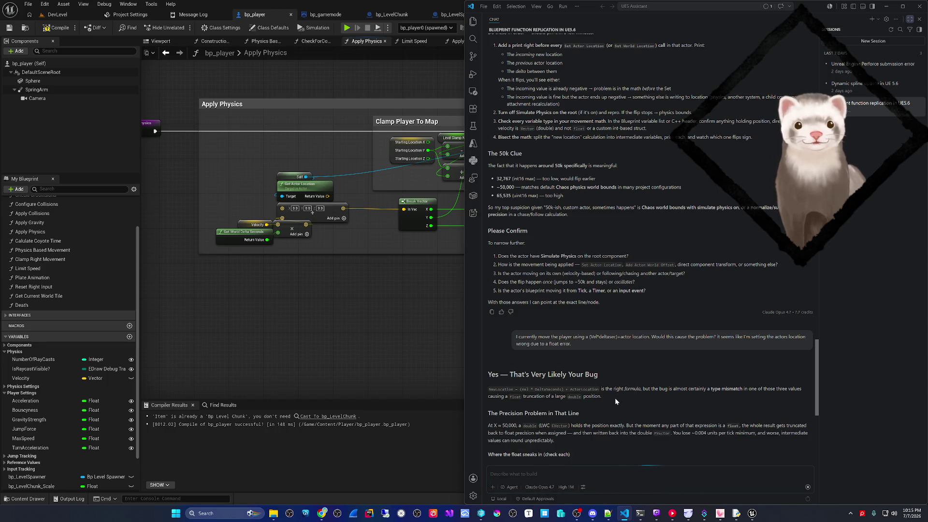
drag(648, 389, 488, 373)
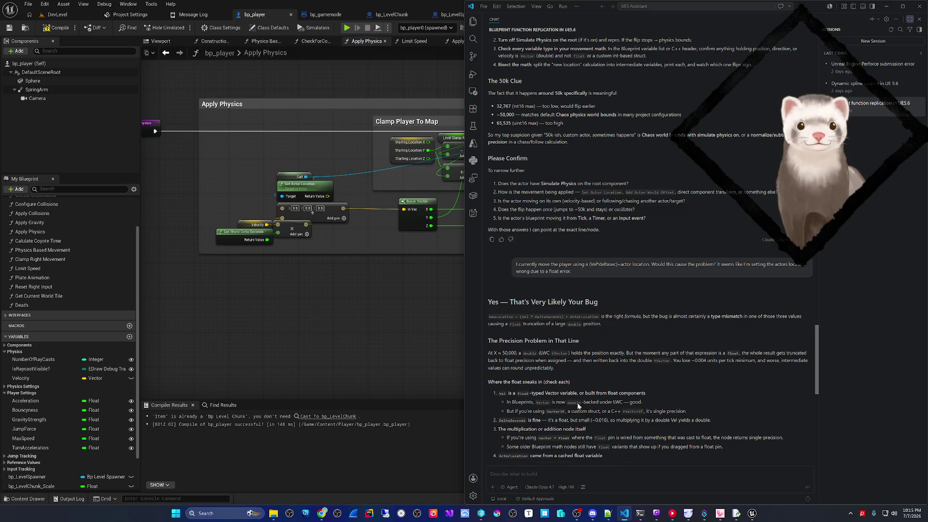
drag(584, 402, 630, 402)
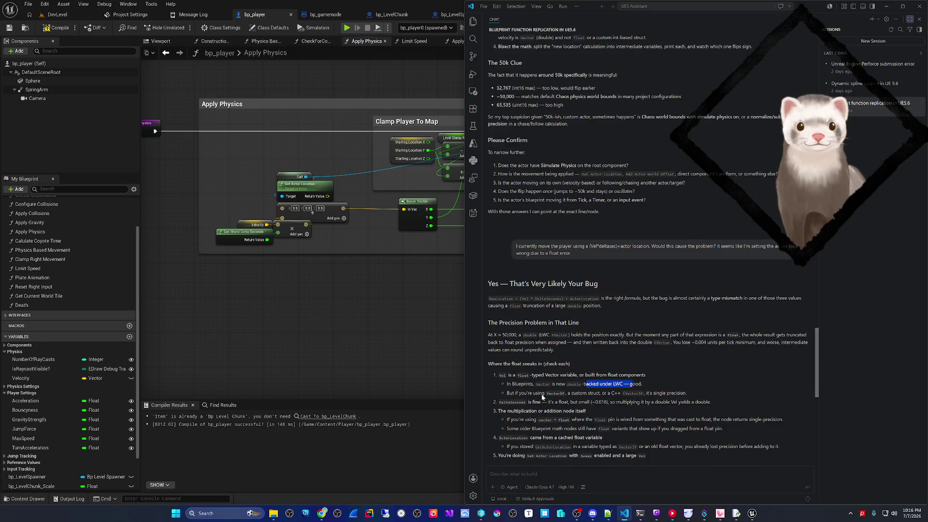
Step: Browse Velocity's Variable Type options for 'vector' without changing it from Vector
click(541, 394)
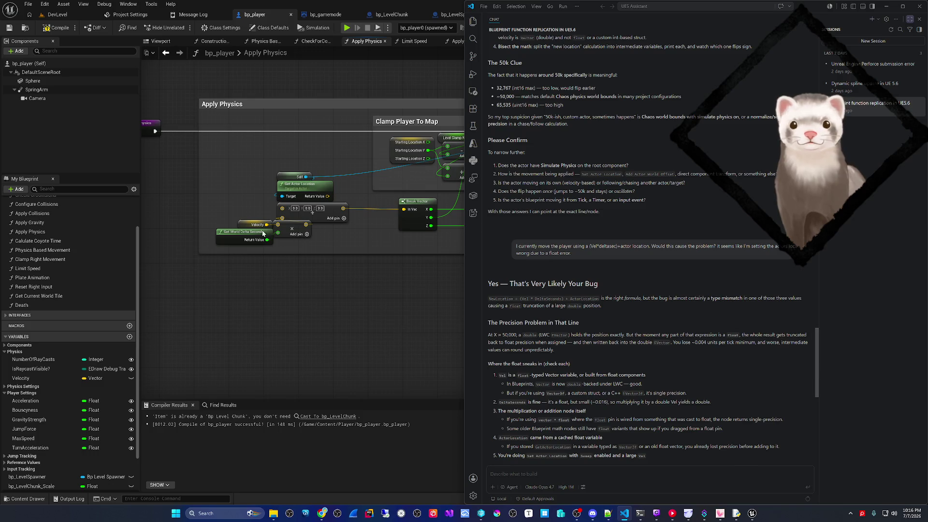
click(408, 222)
click(703, 52)
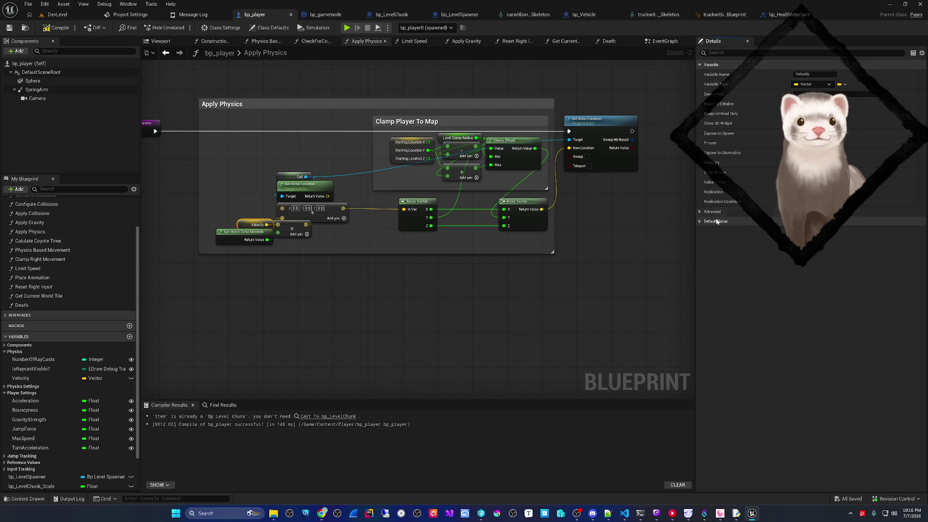
click(710, 211)
click(812, 84)
text(vector)
scroll(865, 213, down, 5)
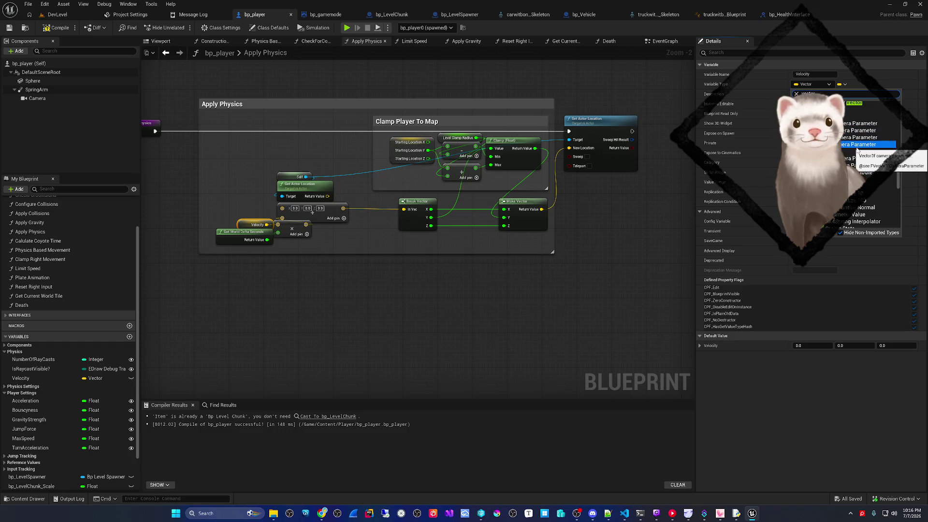
click(647, 300)
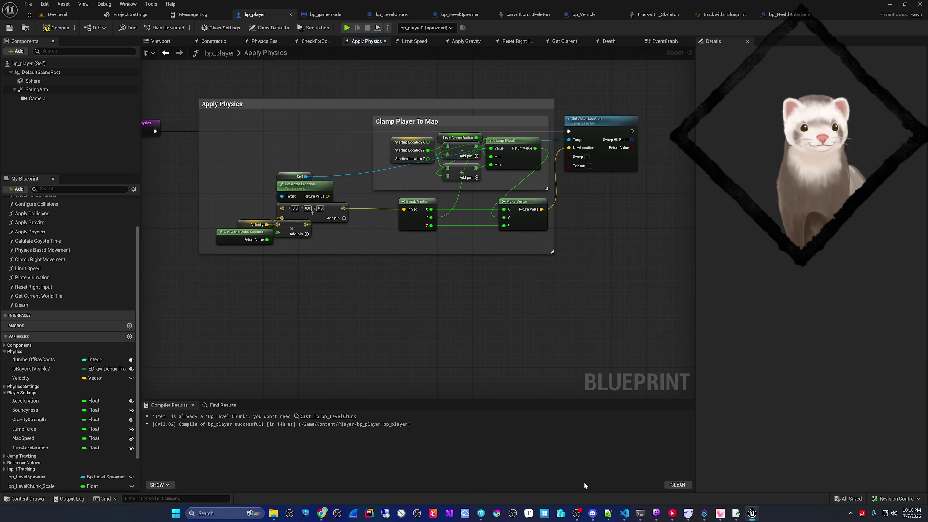
click(624, 513)
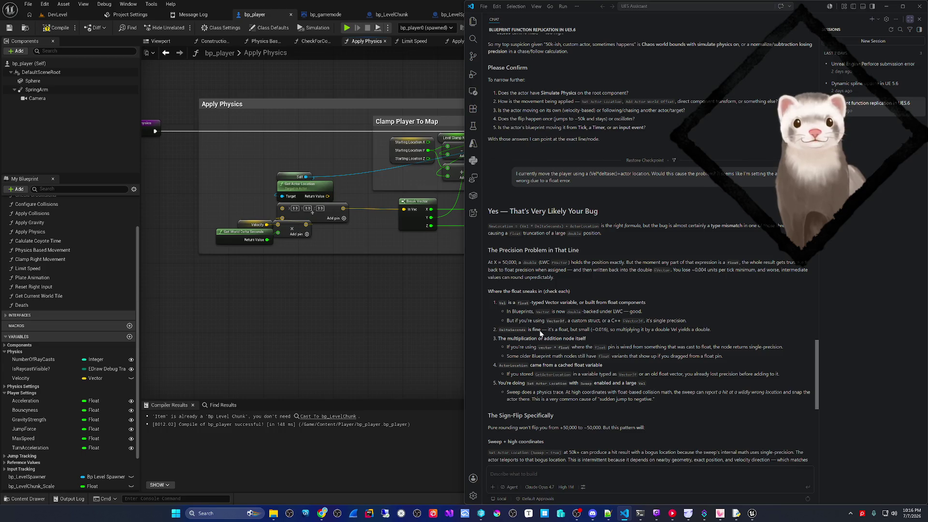
Step: Mark the DeltaSeconds notes in the reply and wire Get Actor Location's Return Value into Add
drag(548, 330, 695, 333)
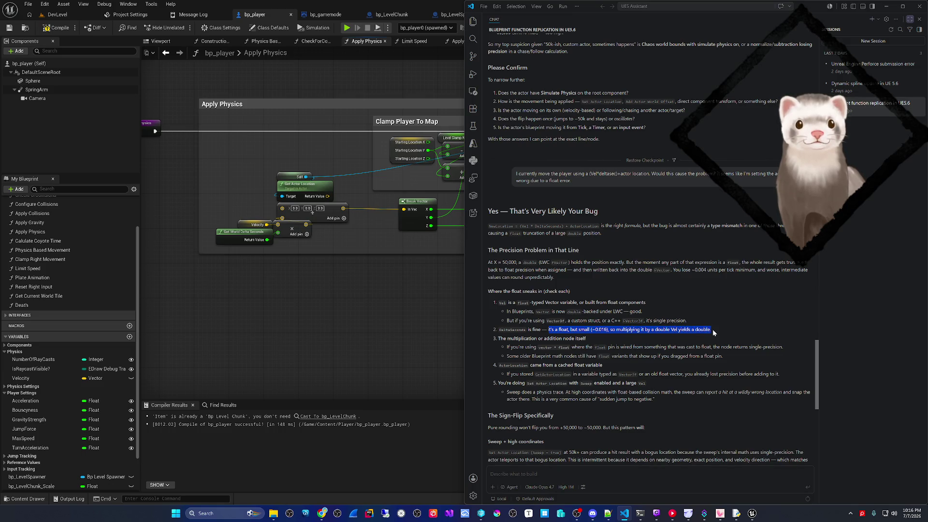
drag(515, 342, 561, 342)
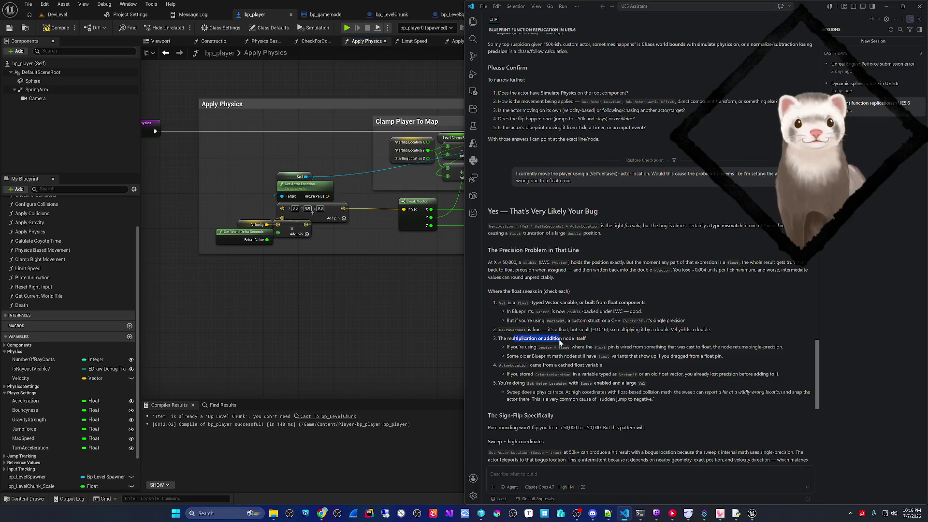
click(328, 198)
drag(328, 199, 280, 207)
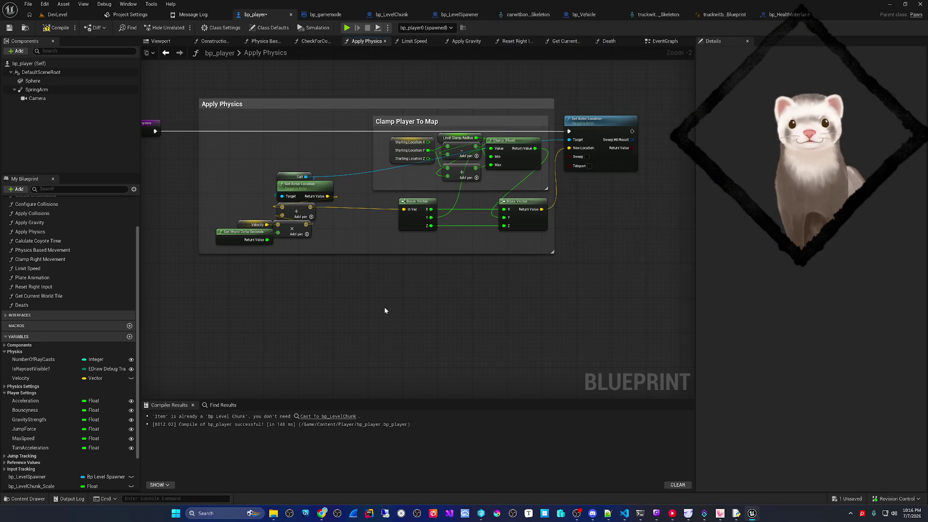
click(624, 514)
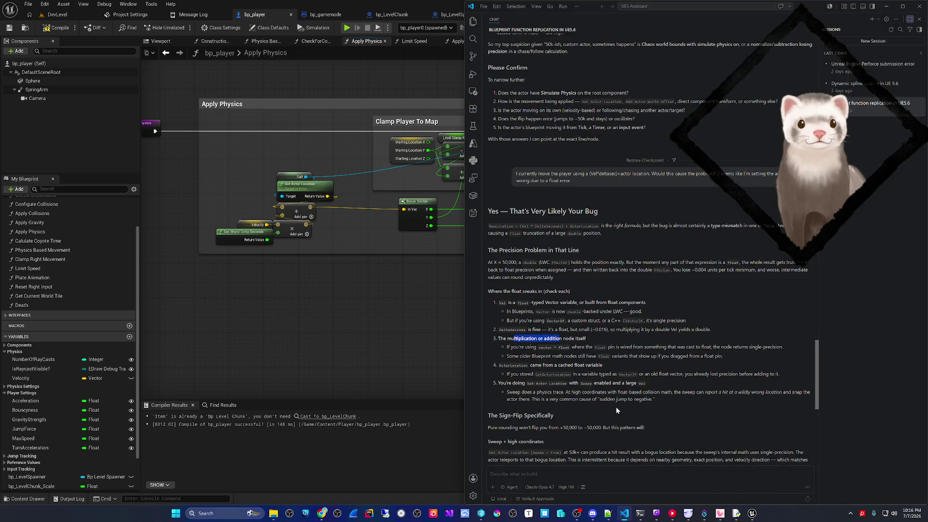
Step: Highlight the reply's points on the Add node, single precision, float math variants and cached location
mouse_move(538, 339)
mouse_down()
mouse_move(591, 340)
mouse_move(549, 349)
mouse_move(575, 351)
mouse_move(710, 348)
mouse_up()
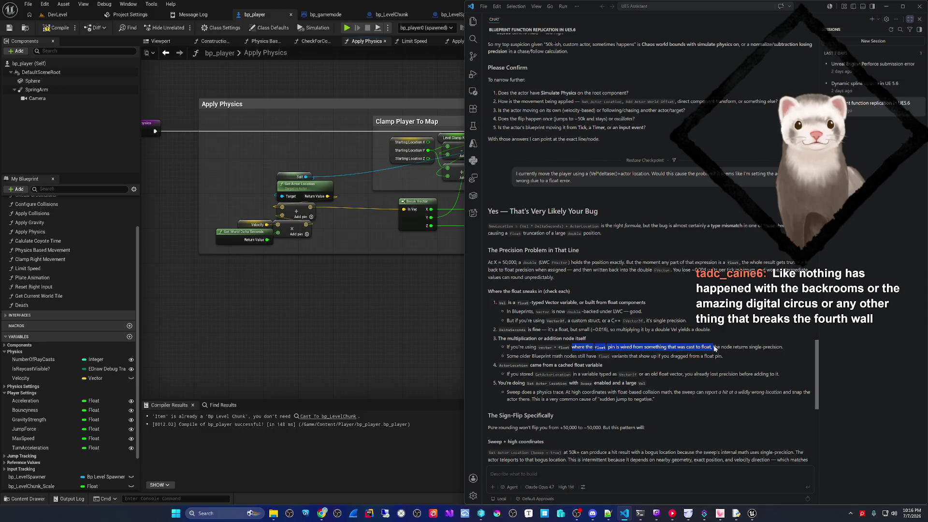
drag(719, 348, 756, 351)
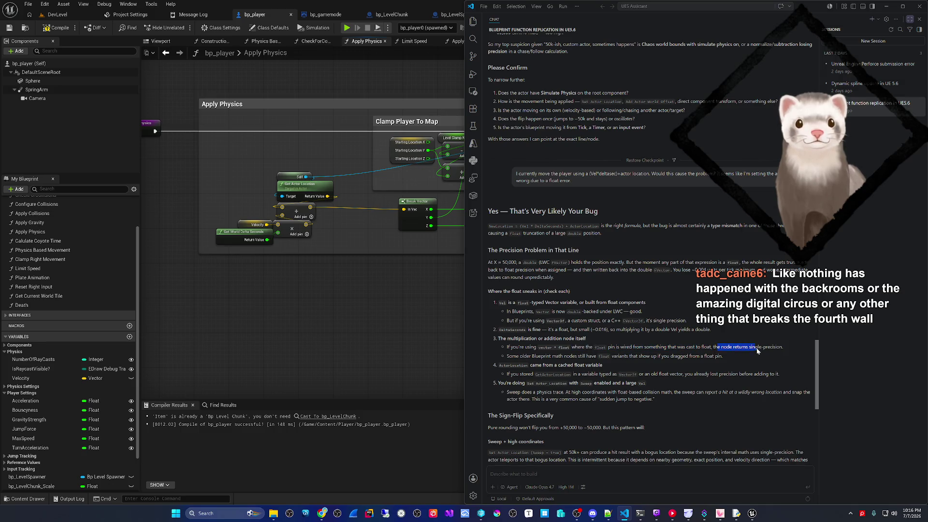
drag(545, 358, 664, 360)
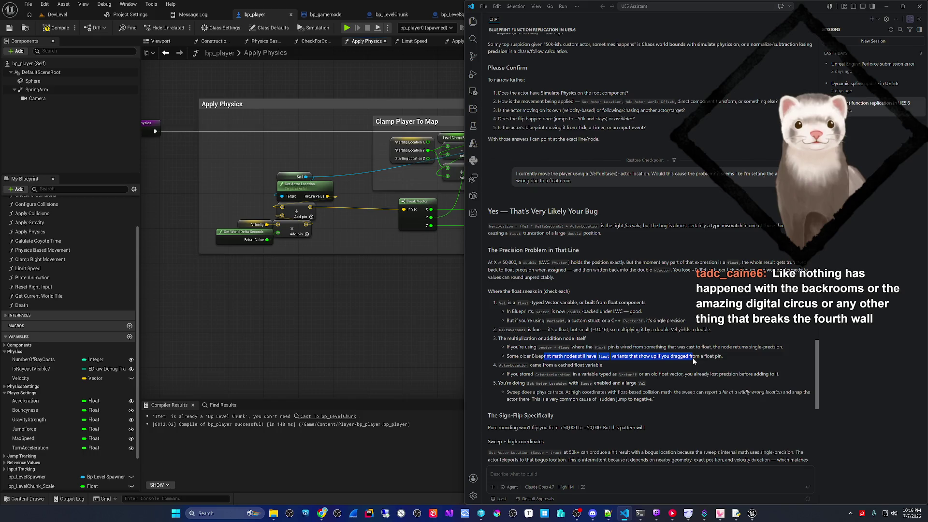
drag(535, 366, 603, 367)
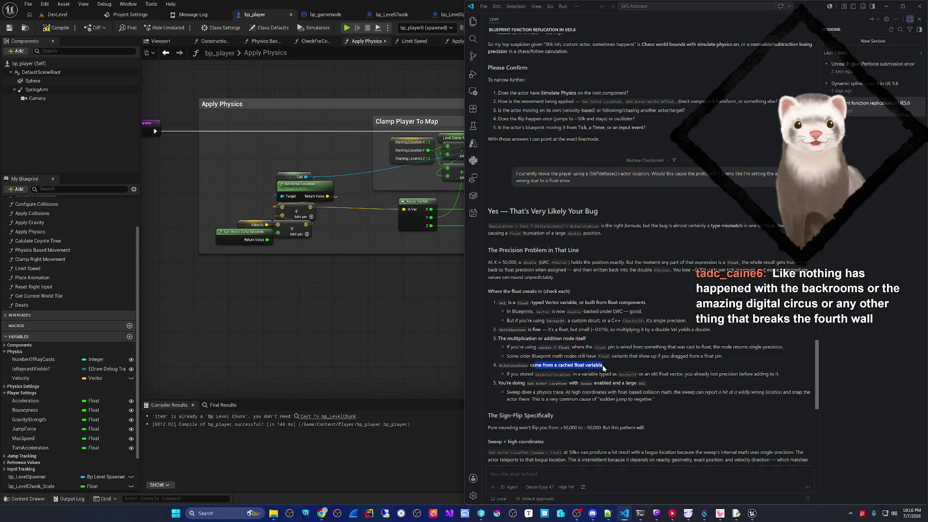
drag(526, 375, 651, 380)
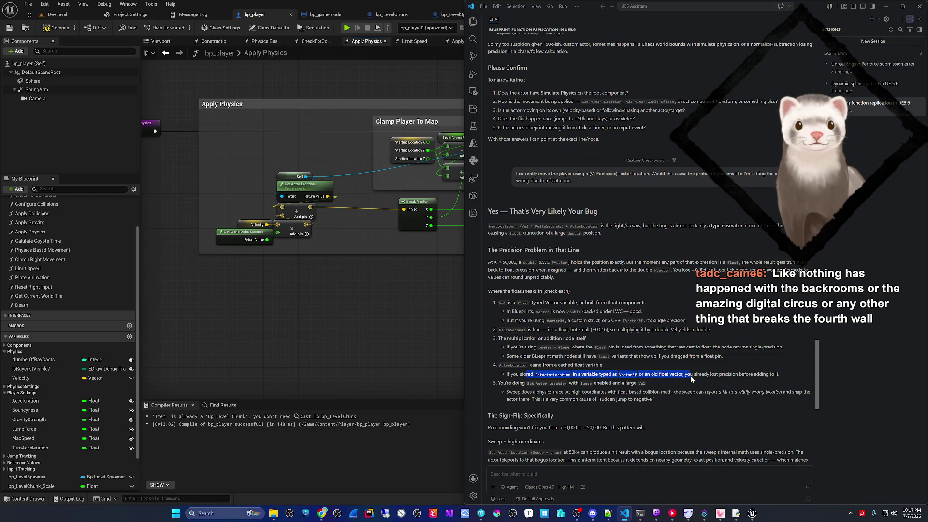
click(762, 375)
Step: Highlight the Set Actor Location Sweep advice and scroll down to the Fix Checklist
mouse_move(520, 375)
mouse_down()
mouse_move(610, 376)
mouse_move(507, 386)
mouse_move(646, 389)
mouse_up()
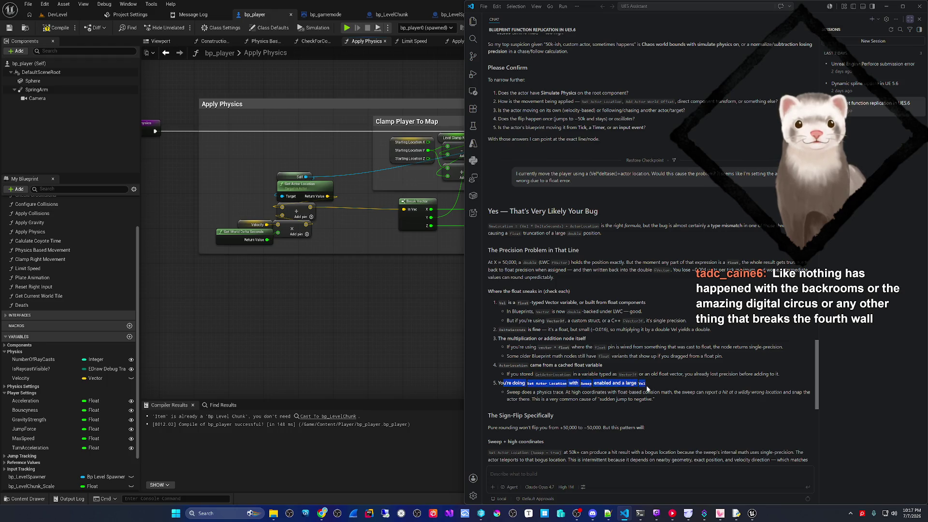
drag(507, 393, 684, 397)
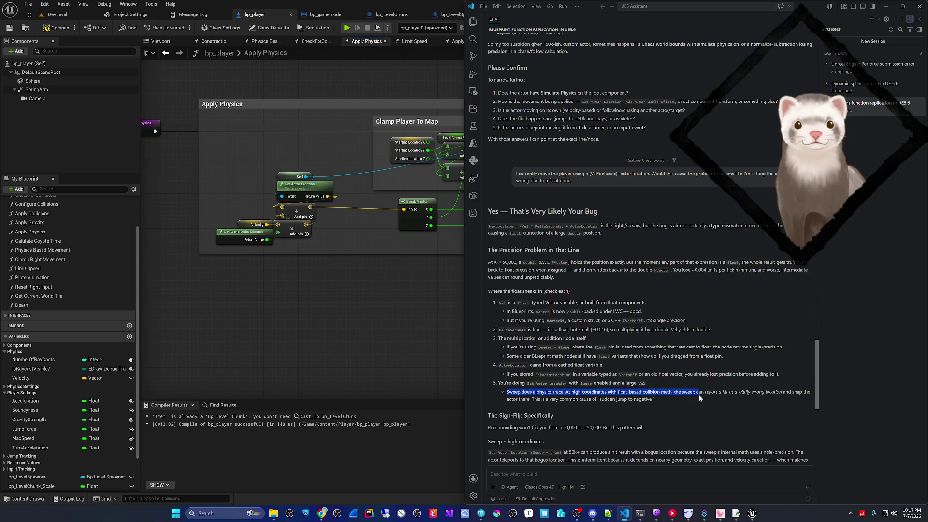
drag(750, 397, 570, 399)
click(574, 401)
scroll(573, 401, down, 5)
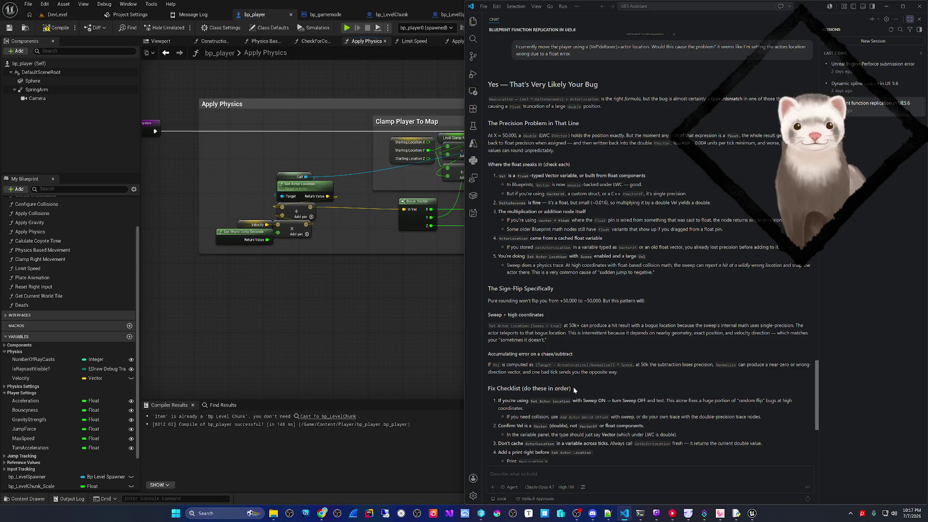
click(585, 473)
Step: Send 'I don't use sweep, and I use get actor location for my location not a cached variable.'
text(I don't use sweep, and I use)
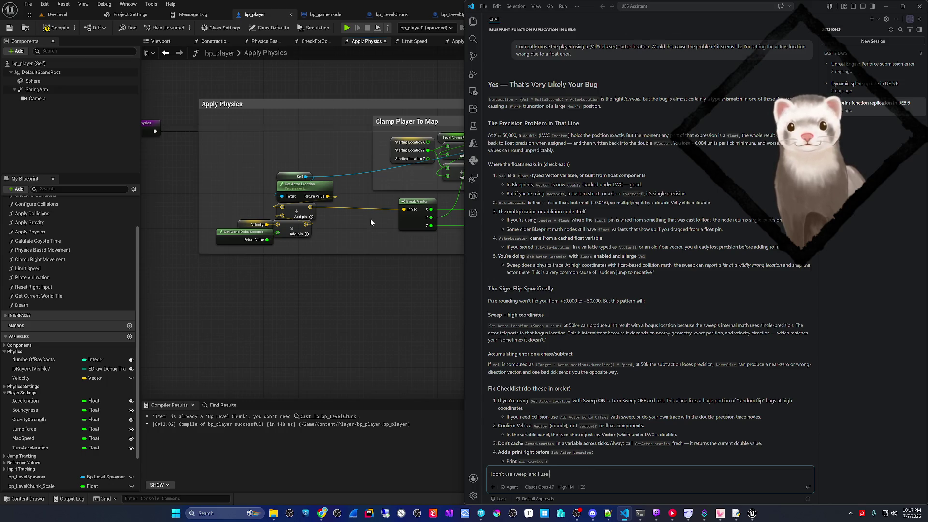
text(location for )
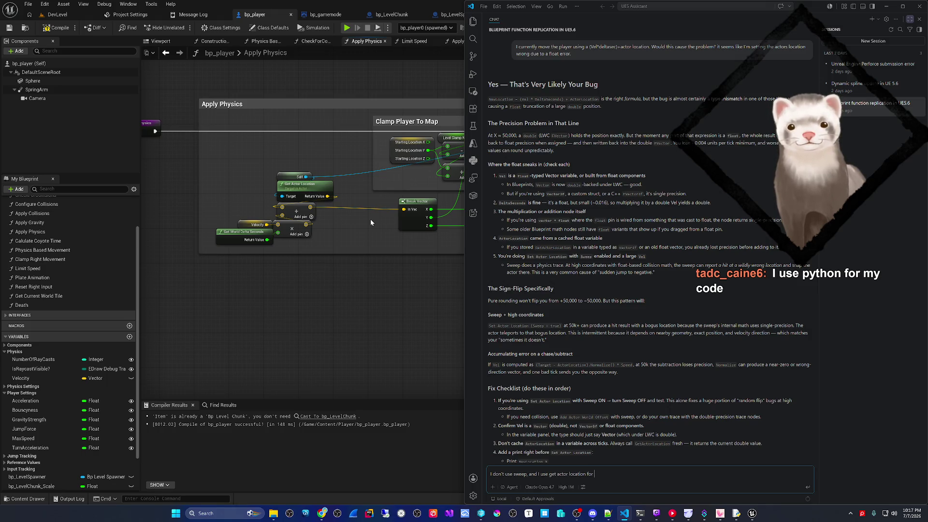
text(my location not a cached val)
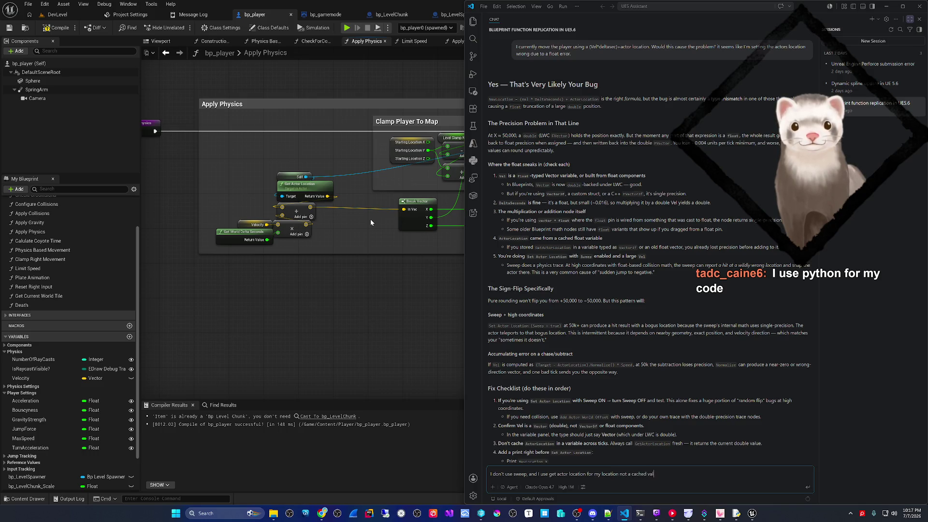
key(BackSpace)
text(riable.)
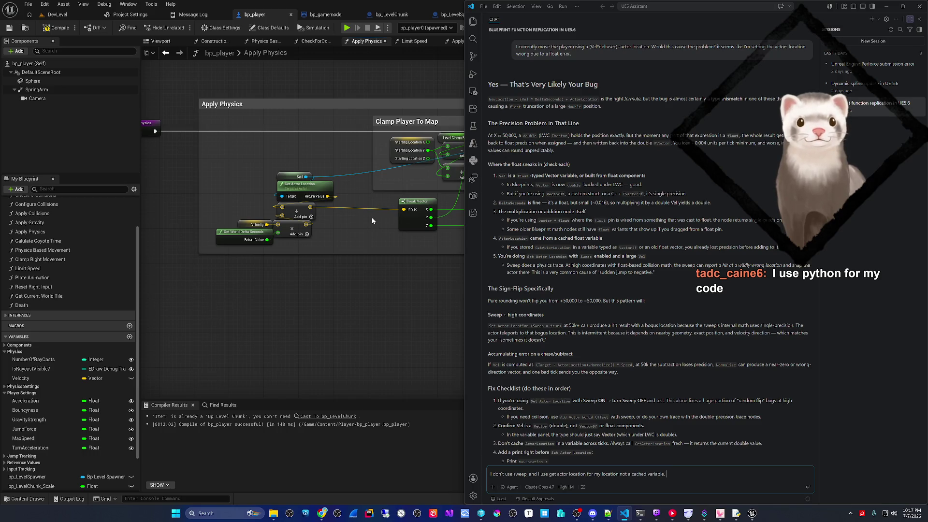
key(Return)
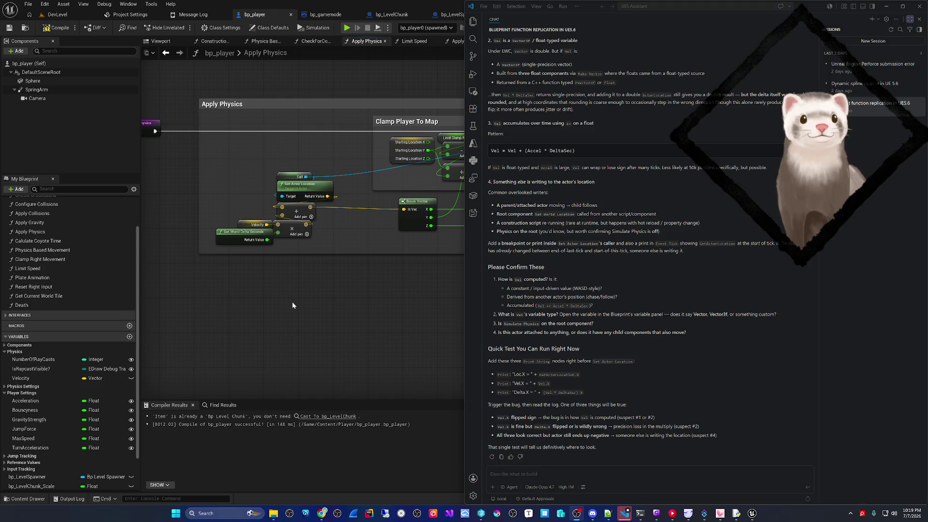
Step: Scroll up and highlight 'sign of the delta can invert, Vel' in the velocity answer
scroll(680, 283, up, 1)
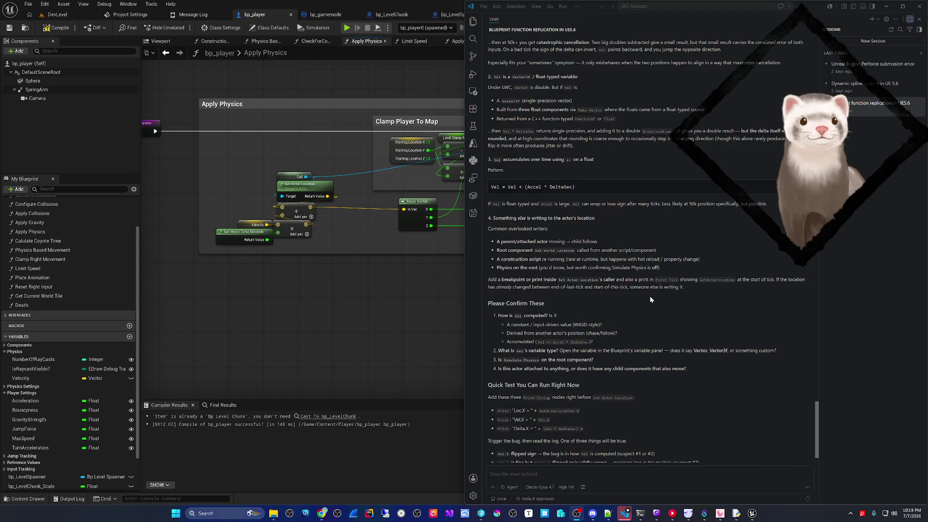
scroll(646, 300, up, 5)
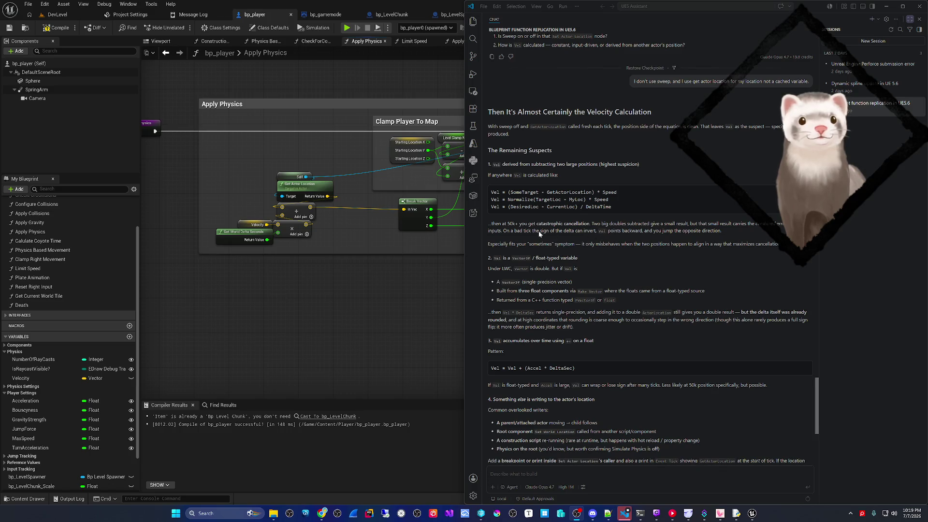
drag(540, 232, 589, 233)
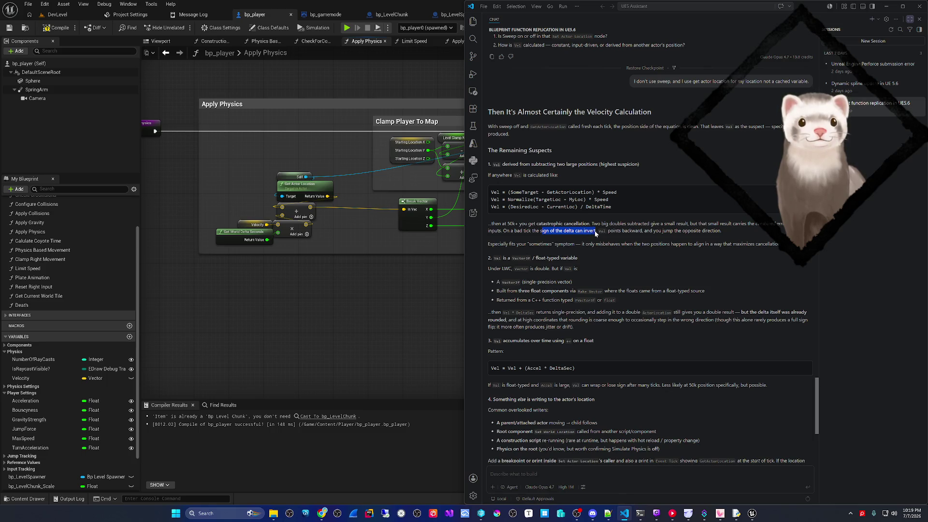
drag(599, 233, 610, 234)
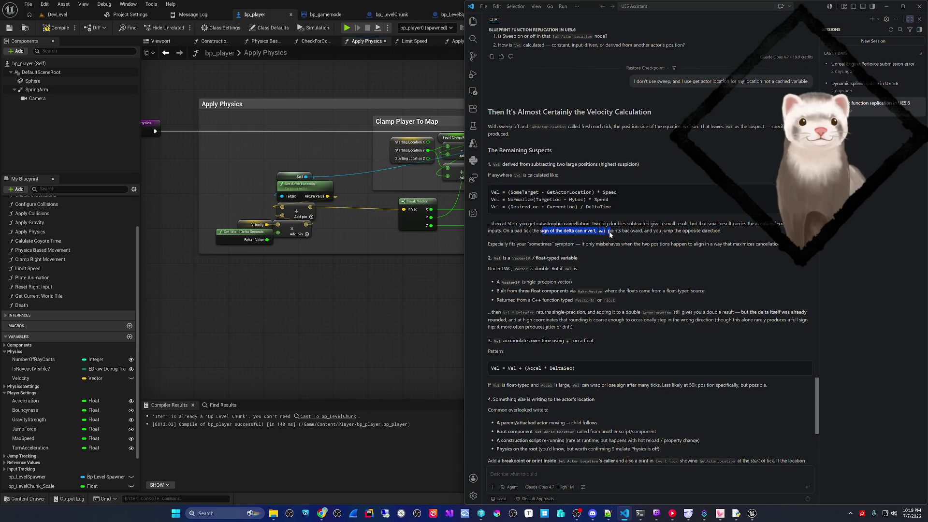
scroll(288, 261, up, 3)
Step: Insert an Absolute (Float) node after Get World Delta Seconds, beside the multiply node
click(287, 272)
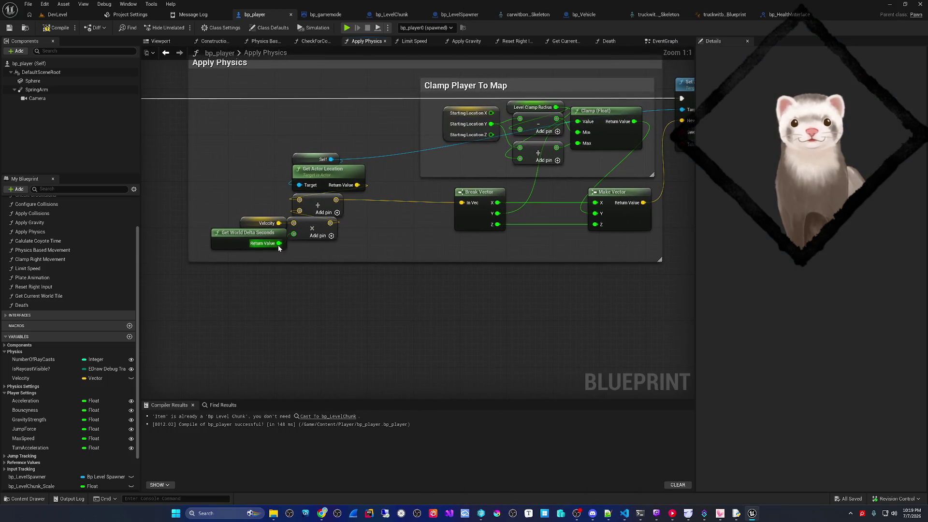
drag(279, 247, 308, 252)
text(absol)
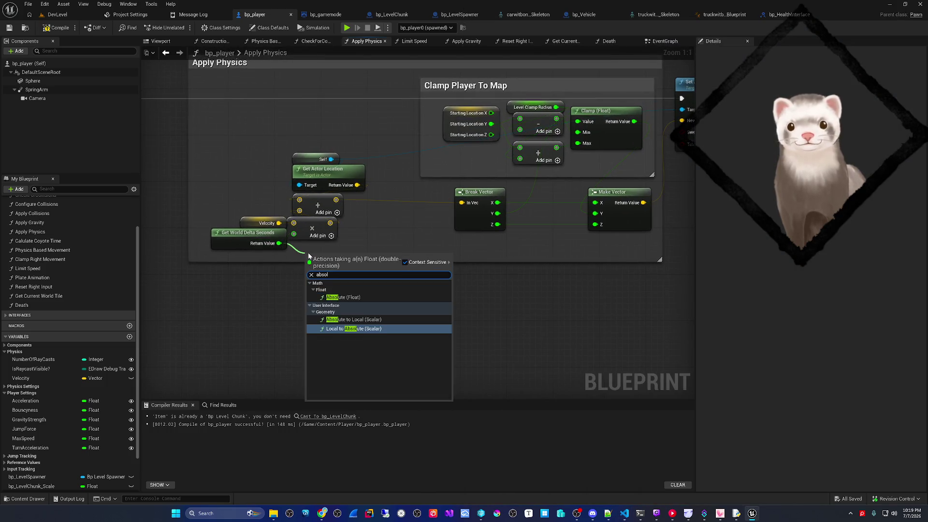
key(Up)
key(Up)
key(Return)
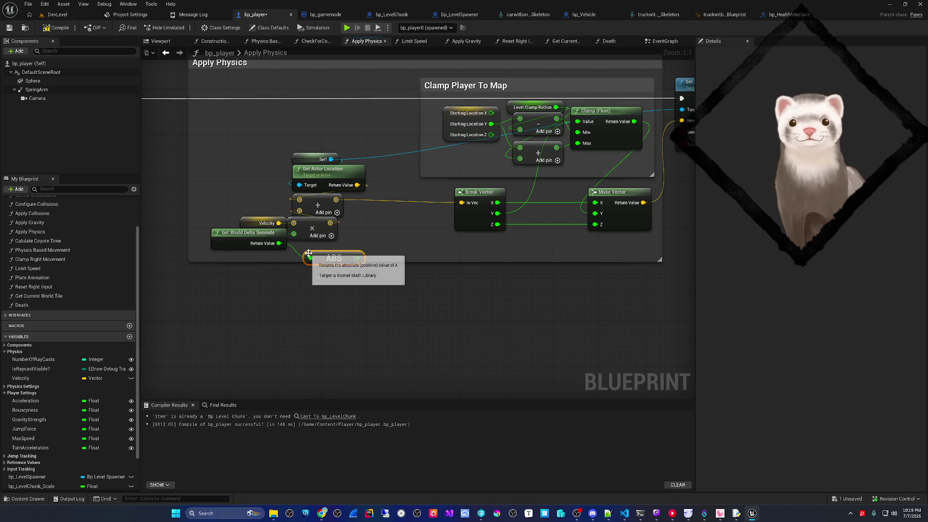
drag(329, 260, 293, 234)
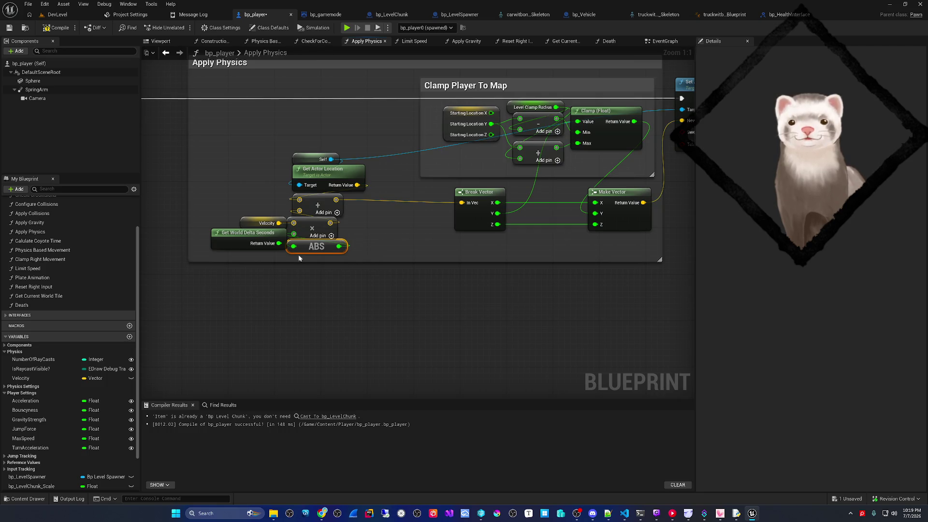
Step: Start a Play-in-Editor session of DevLevel
scroll(294, 262, down, 2)
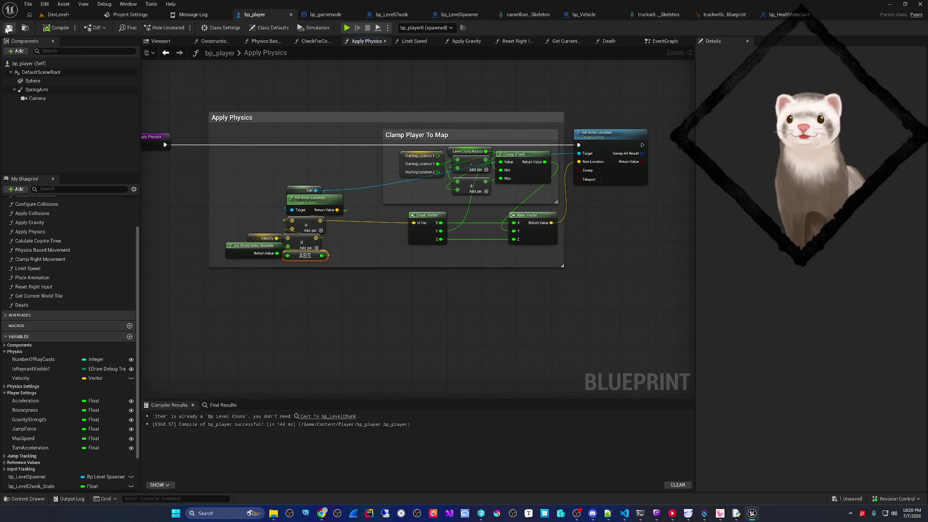
click(53, 17)
click(180, 27)
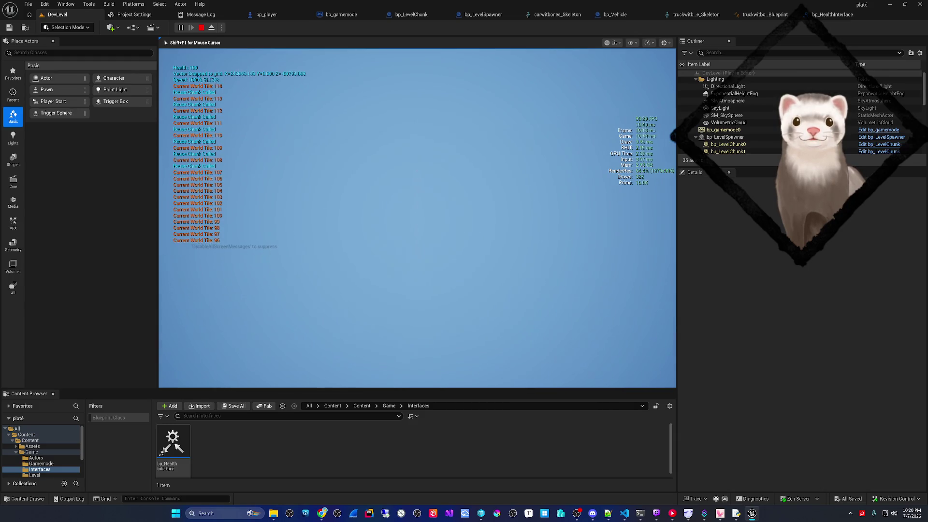
Step: Stop the DevLevel play session after the tile counter reaches 118
key(Escape)
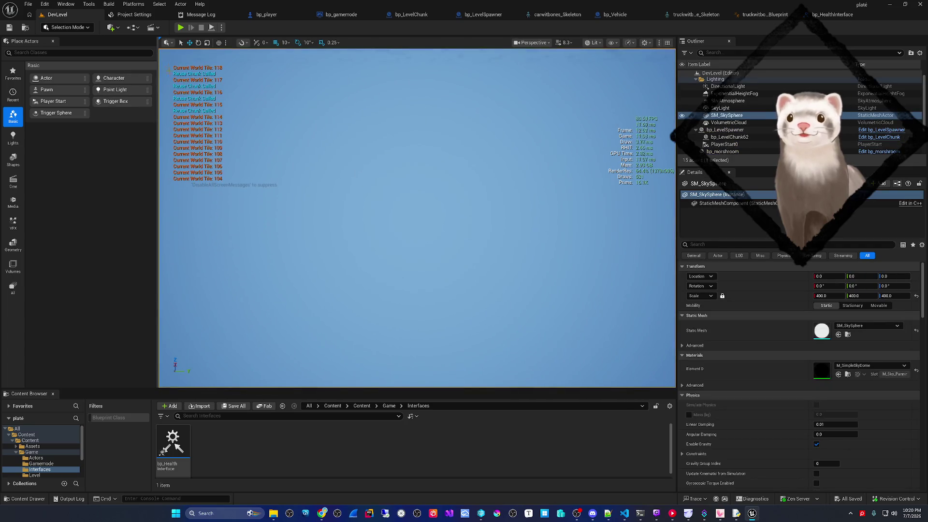
Step: Save all, set ExponentialHeightFog's Fog Density to 0.0, and play DevLevel again
click(28, 4)
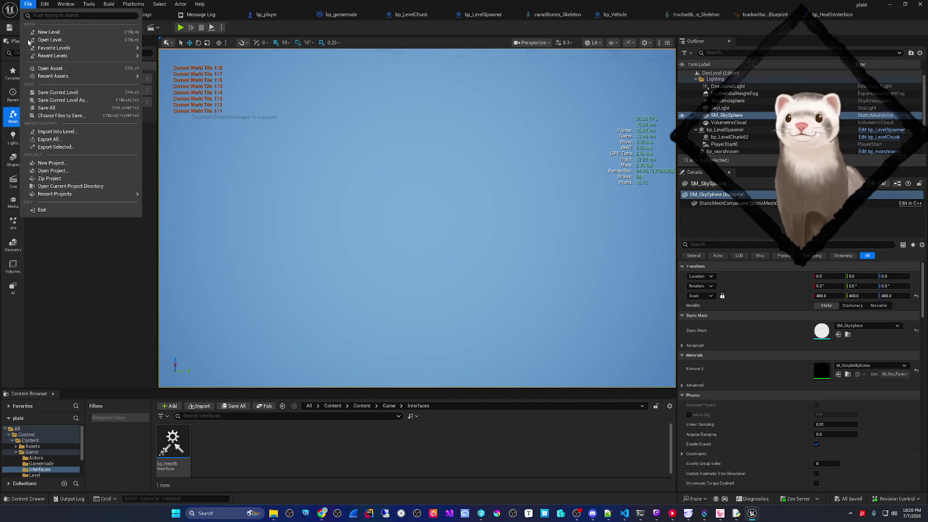
click(48, 107)
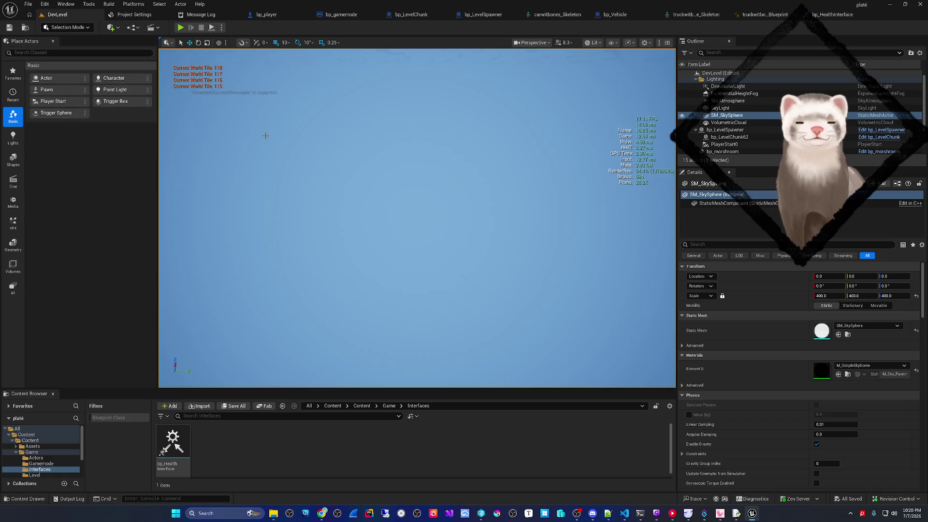
click(738, 123)
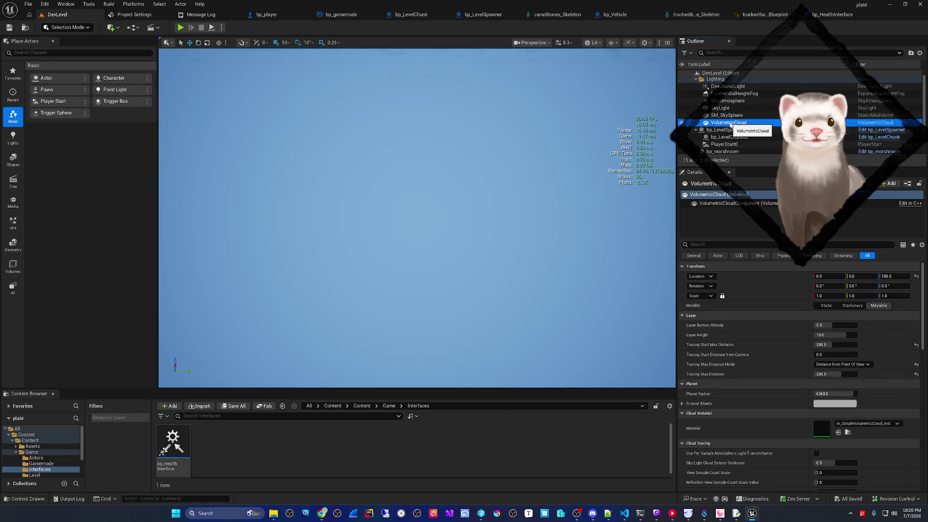
click(735, 94)
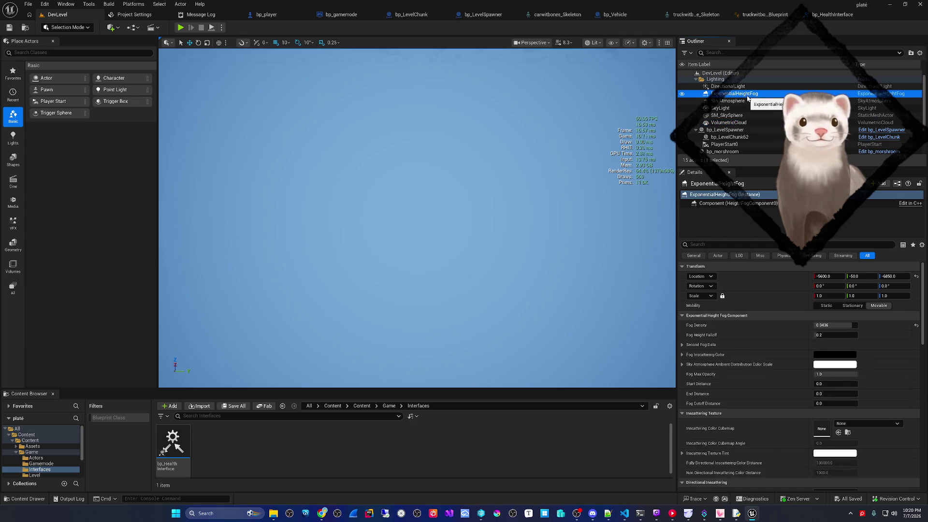
click(827, 323)
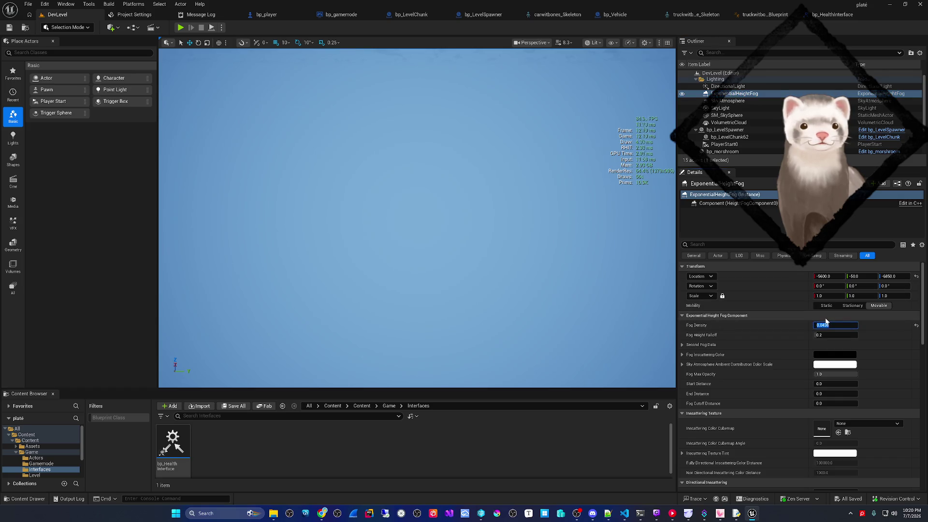
text(0)
key(Return)
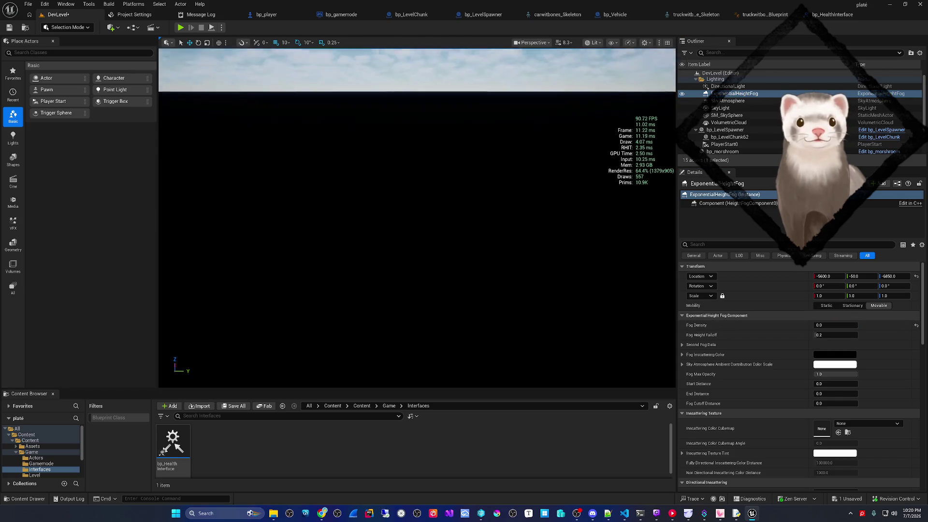
click(180, 28)
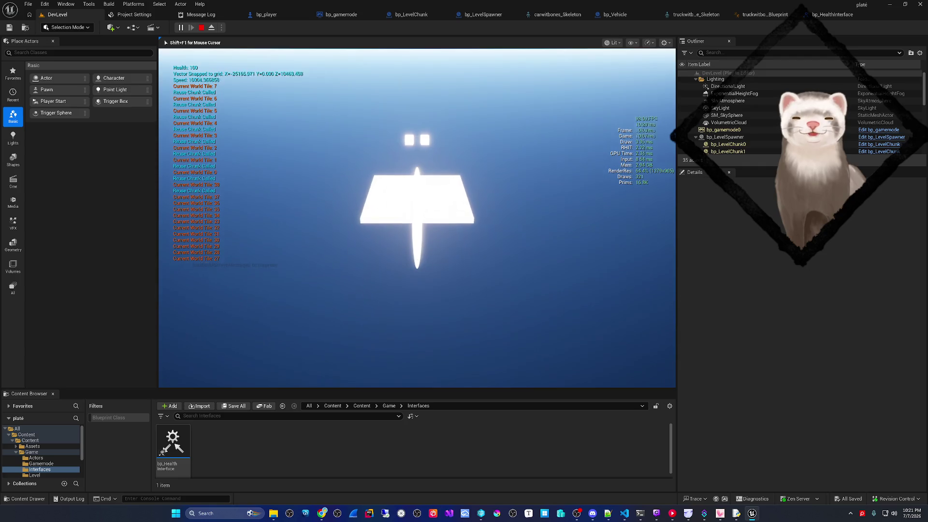
key(Escape)
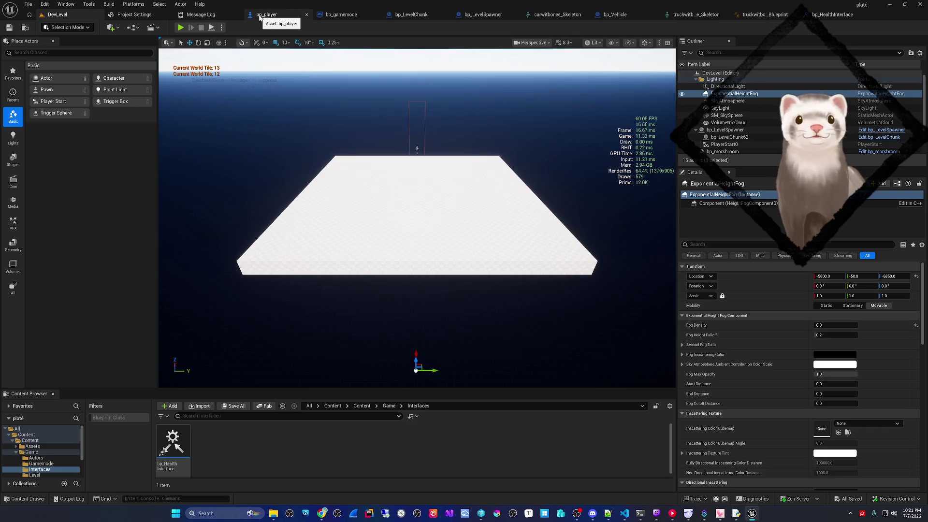
click(257, 15)
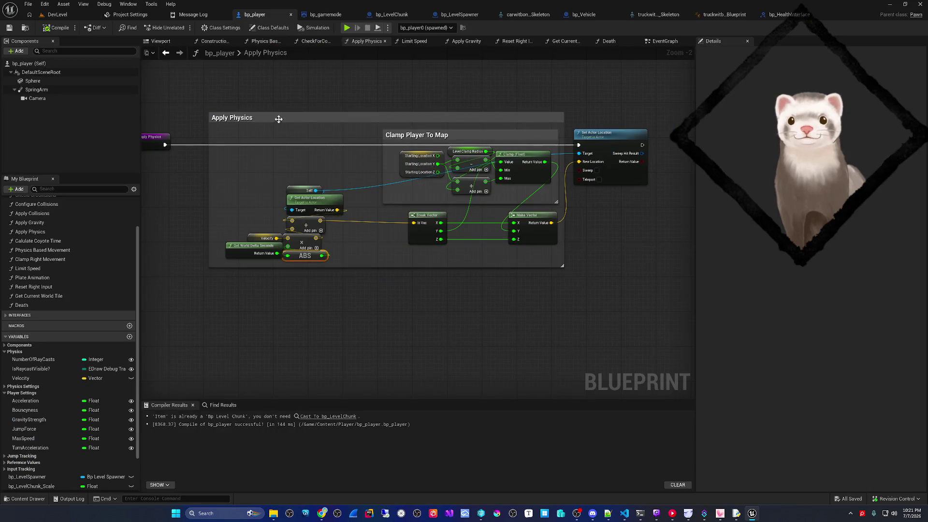
Step: Add a Print String node off Set Actor Location's execution in Apply Physics
scroll(286, 132, up, 2)
scroll(350, 228, down, 1)
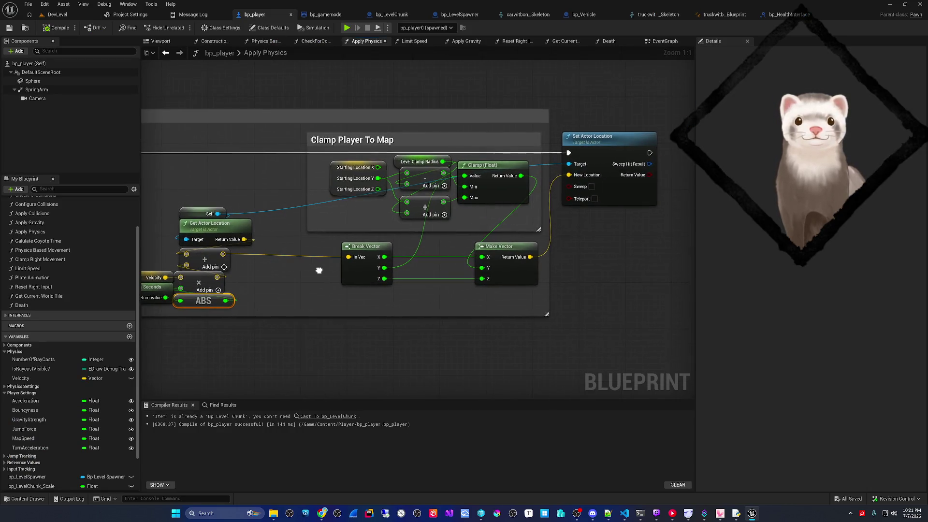
scroll(327, 276, down, 1)
drag(326, 277, 411, 270)
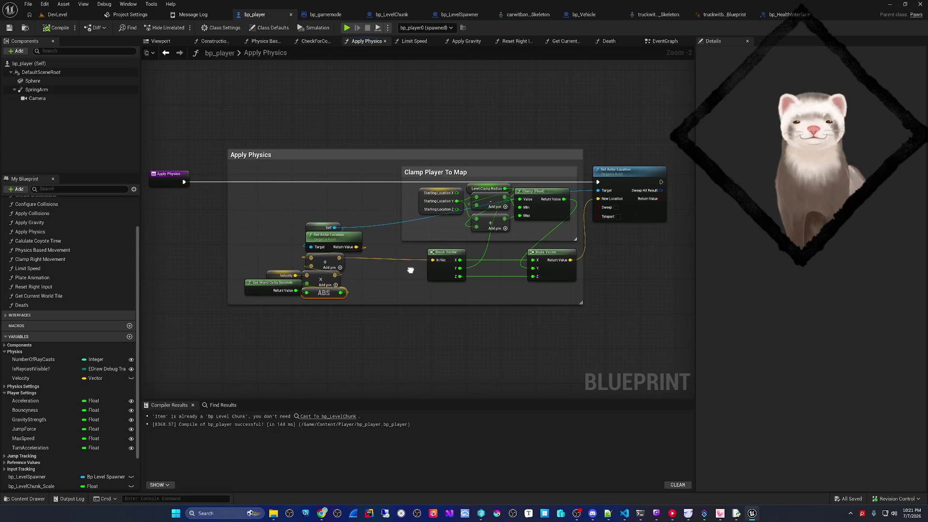
scroll(411, 270, up, 1)
scroll(595, 164, up, 1)
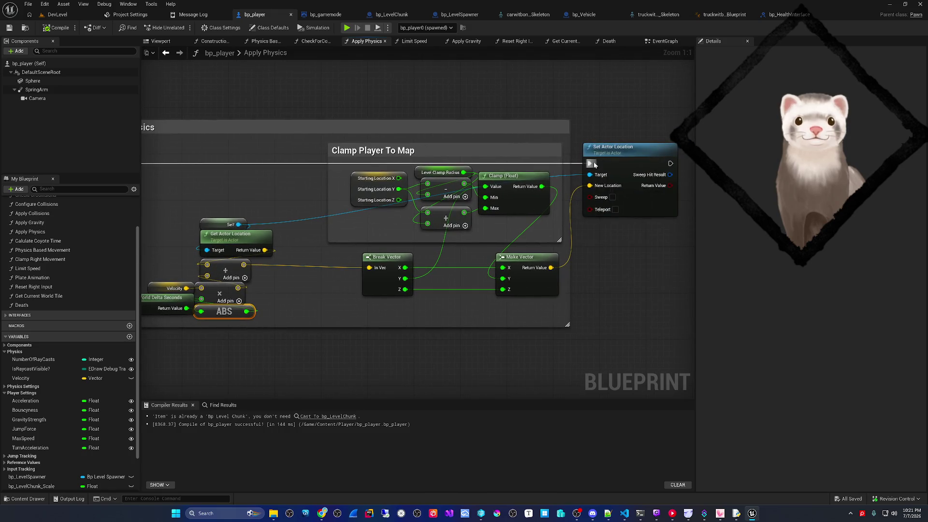
drag(594, 165, 460, 98)
text(print)
key(Return)
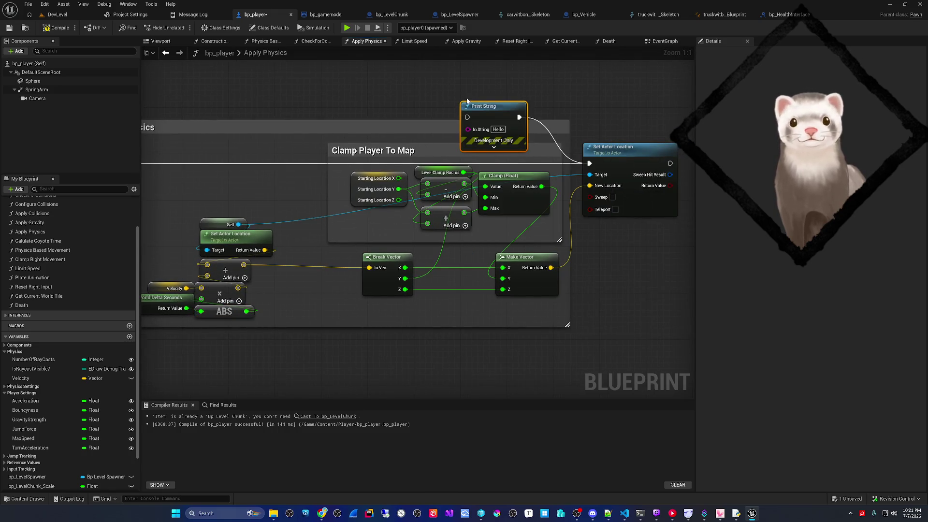
drag(503, 155, 503, 110)
Step: Feed Print String's In String from a new Append node with extra input pins
click(527, 151)
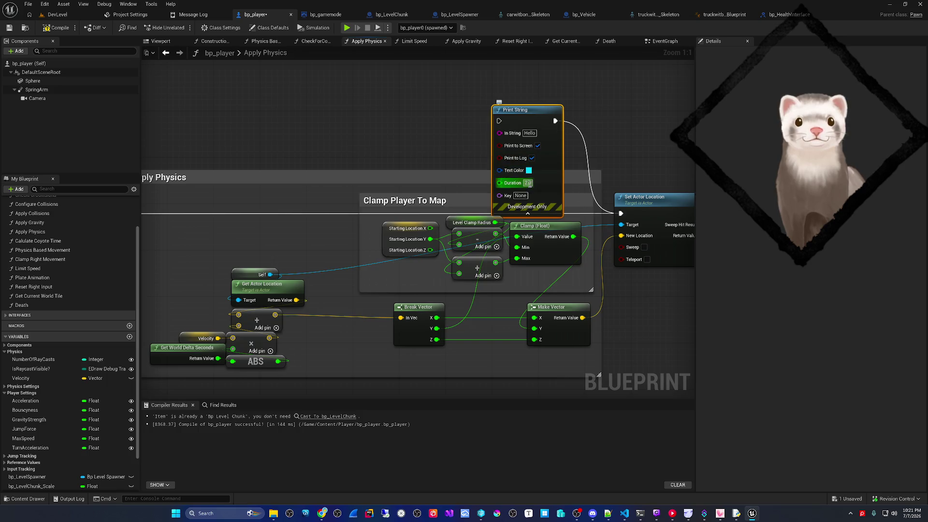
drag(574, 157, 634, 159)
mouse_move(580, 111)
mouse_down()
mouse_move(579, 91)
mouse_move(490, 121)
mouse_up()
click(587, 193)
text(ap)
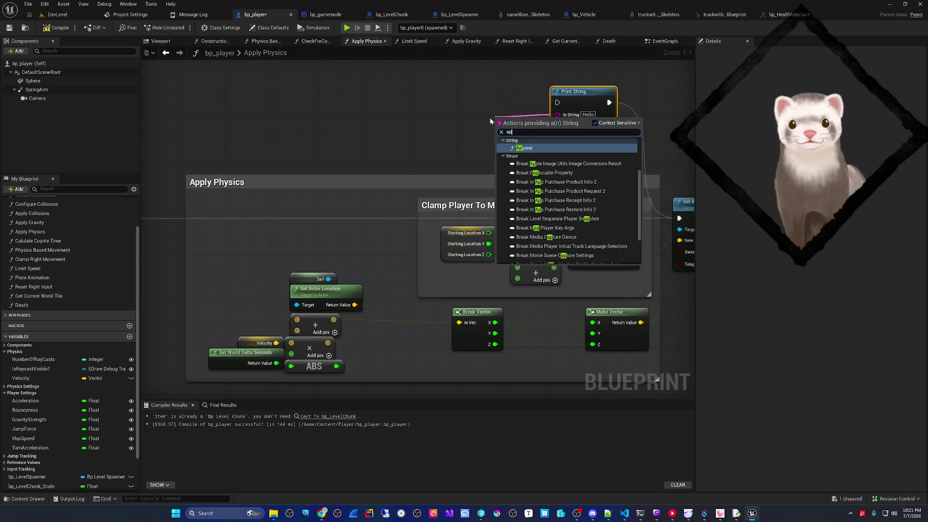
key(Return)
click(539, 144)
click(539, 144)
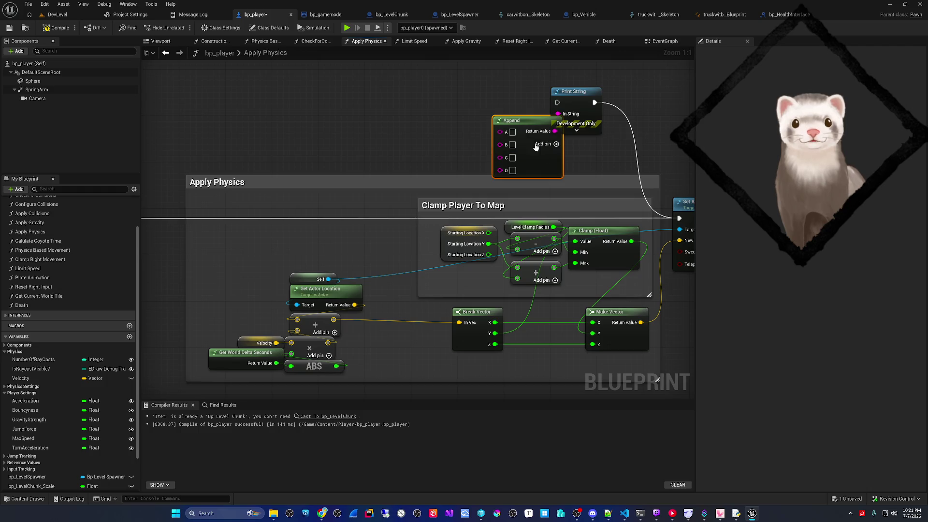
drag(518, 153, 495, 146)
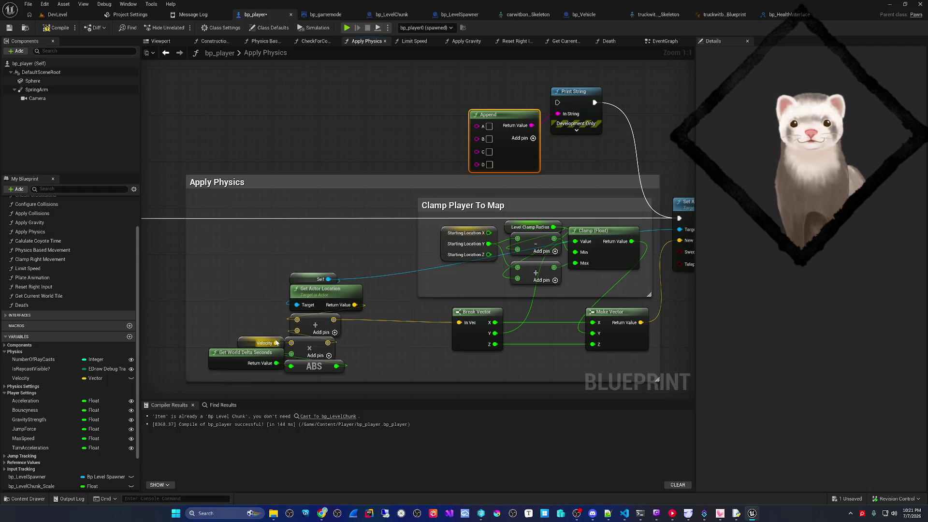
Step: Wire actor location, Velocity and world delta seconds into Append pins A, C and E
drag(352, 304, 474, 124)
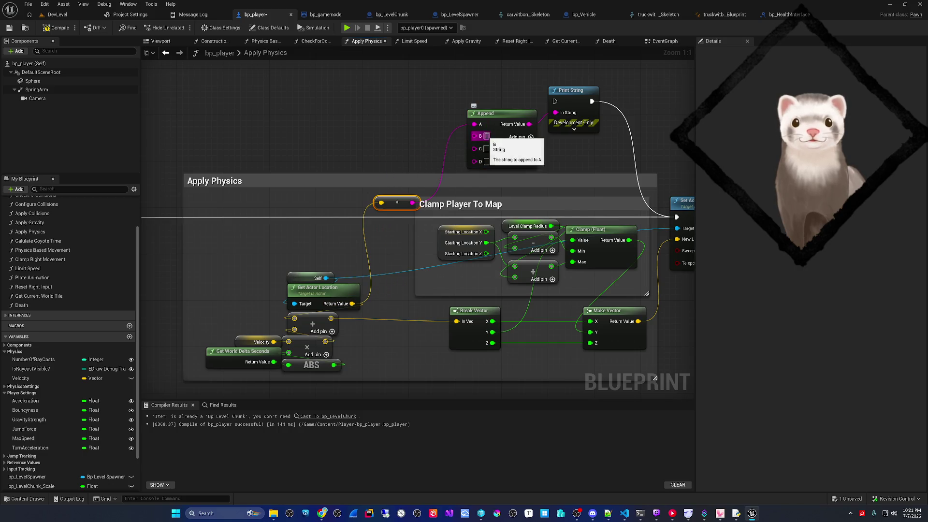
drag(396, 203, 403, 121)
drag(273, 342, 475, 148)
drag(373, 226, 409, 133)
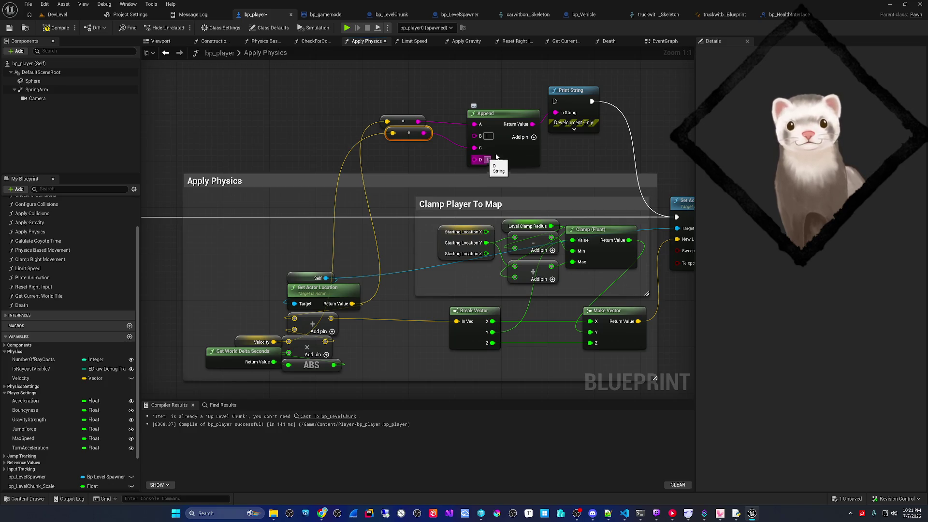
click(533, 137)
mouse_move(273, 361)
mouse_down()
mouse_move(464, 167)
mouse_move(474, 171)
mouse_up()
drag(375, 225, 433, 155)
click(57, 28)
click(10, 28)
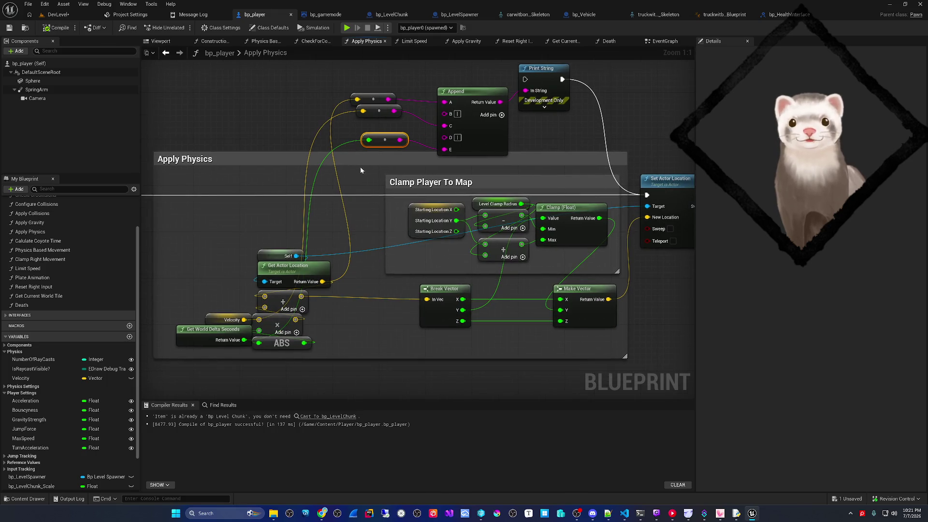
Step: Save all from DevLevel and run a brief test play
click(58, 15)
click(27, 4)
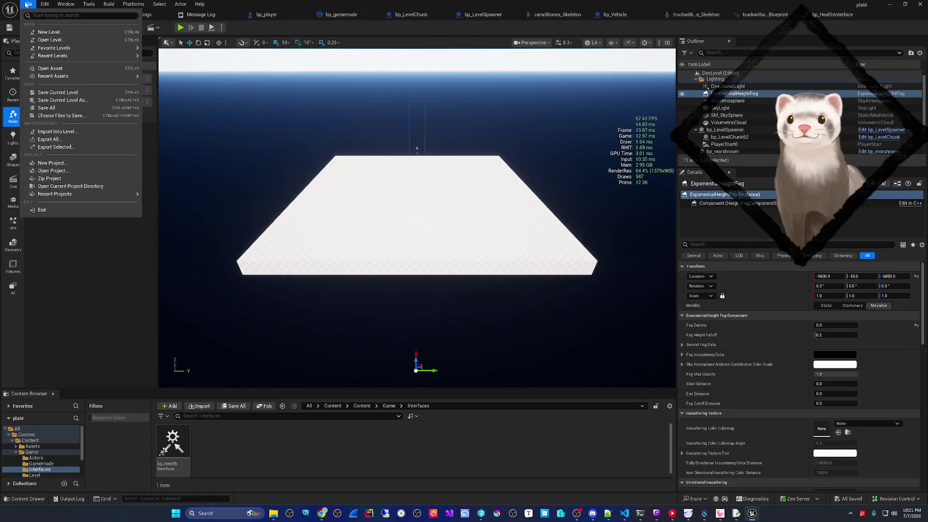
click(53, 110)
click(180, 27)
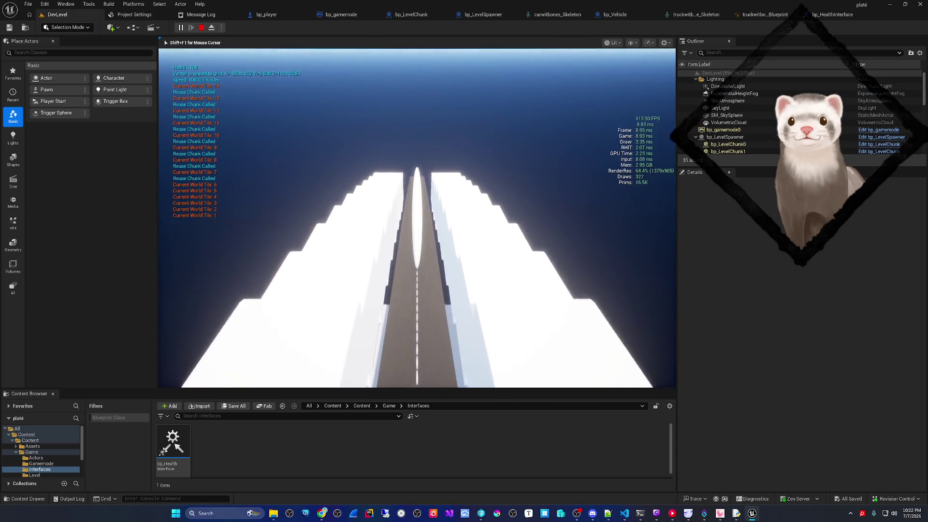
key(Escape)
Step: Route Apply Physics execution into the Print String ahead of Set Actor Location
click(266, 14)
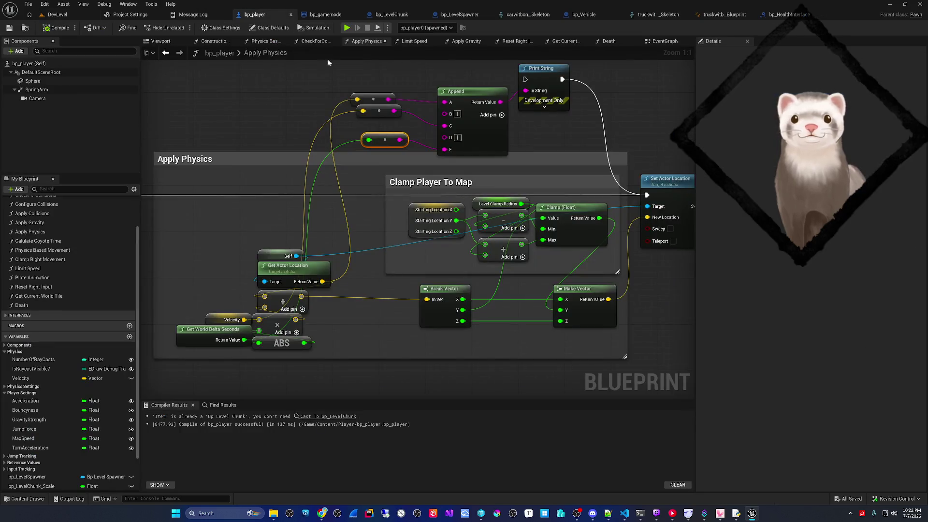
scroll(221, 209, down, 2)
mouse_move(169, 194)
mouse_down()
mouse_move(489, 94)
mouse_move(491, 106)
mouse_up()
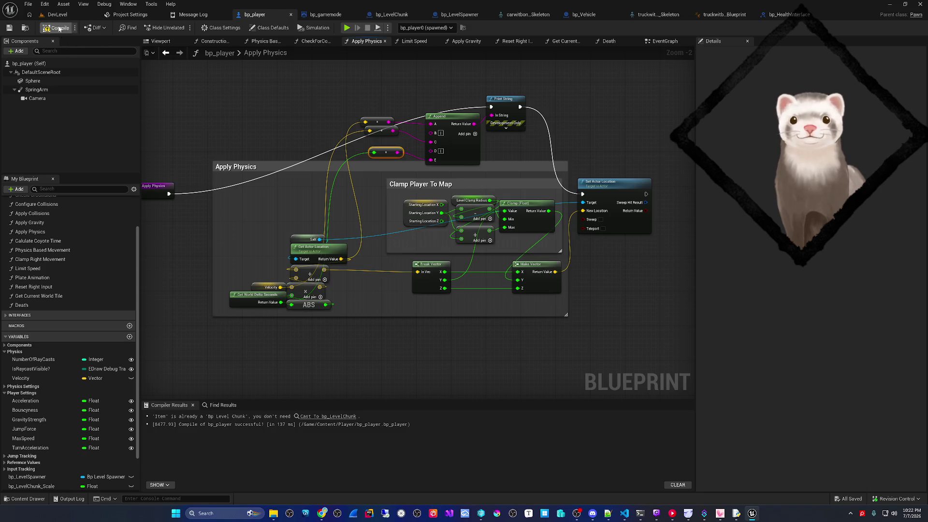
Step: Delete the group of debug Append/Print String nodes from bp_LevelSpawner's Recycle Chunk Logic
click(370, 14)
scroll(400, 169, down, 4)
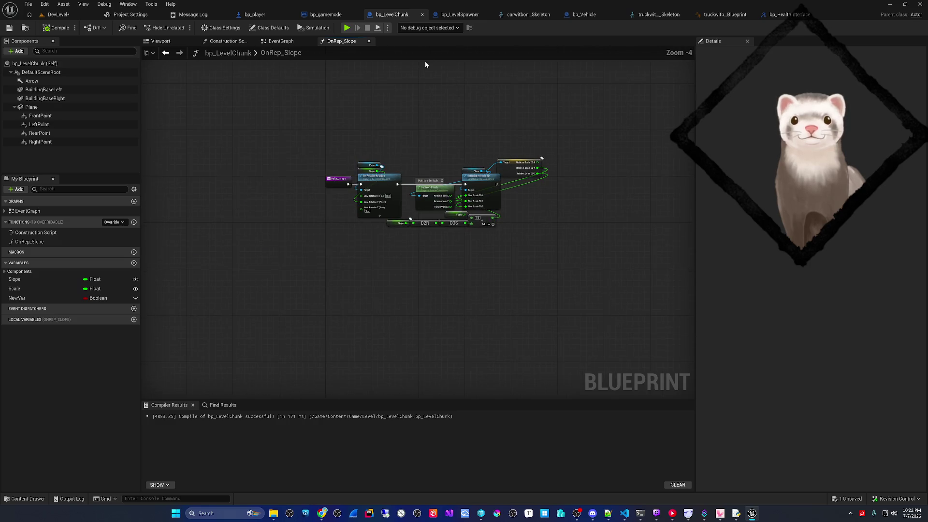
click(457, 15)
scroll(368, 198, down, 2)
drag(368, 198, 364, 198)
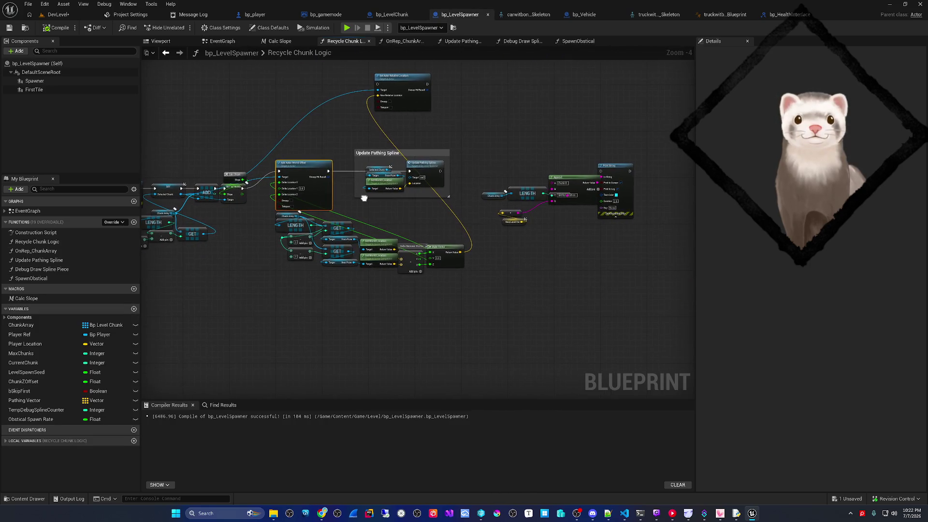
drag(494, 242, 610, 164)
key(Delete)
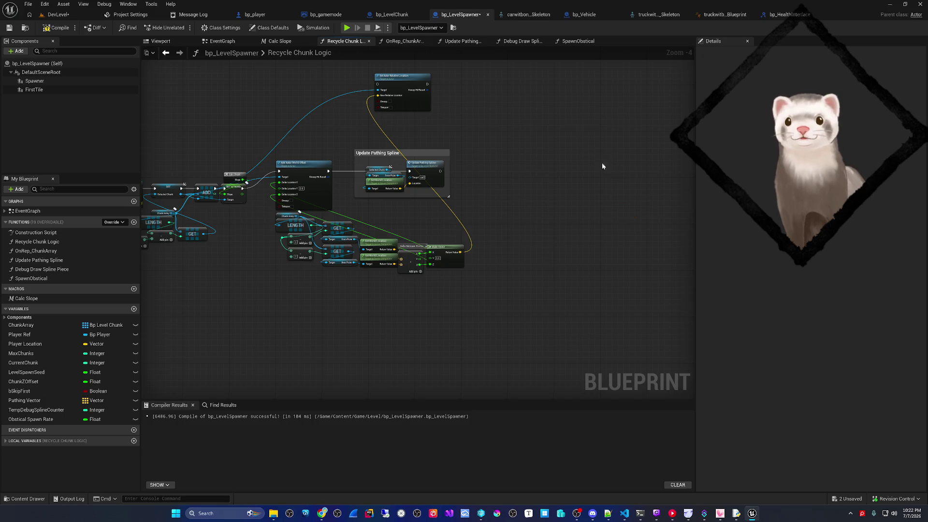
Step: Wire Branch False straight to SET Selected Chunk and delete the 'Reuse Chunk Called' Print String
click(56, 15)
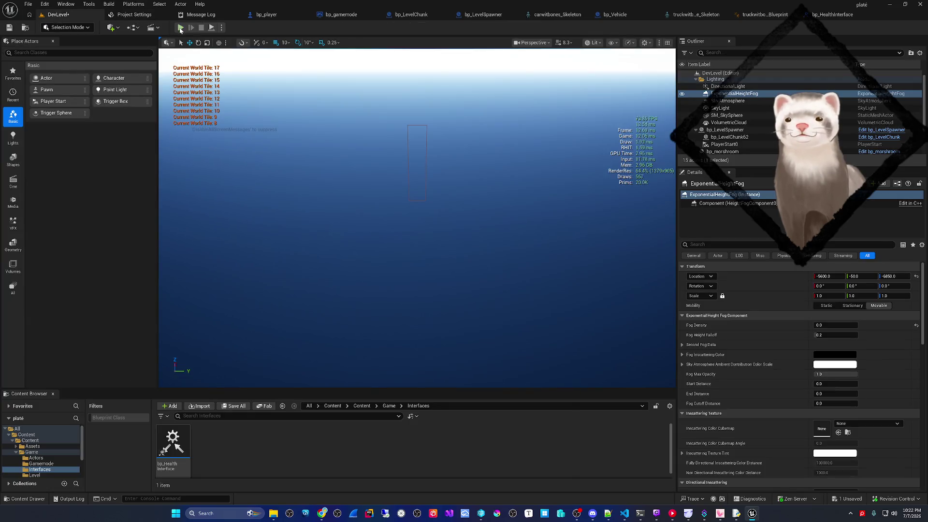
click(481, 15)
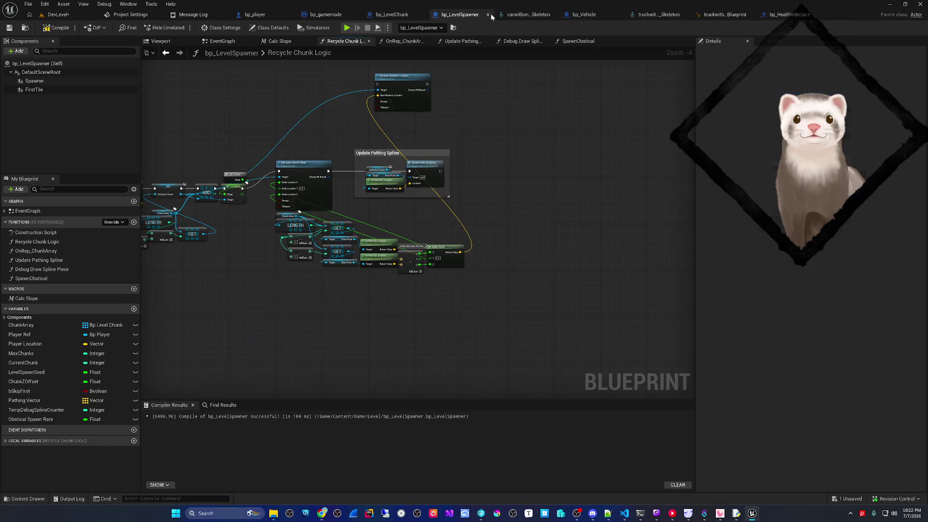
drag(446, 133, 531, 159)
scroll(265, 211, up, 4)
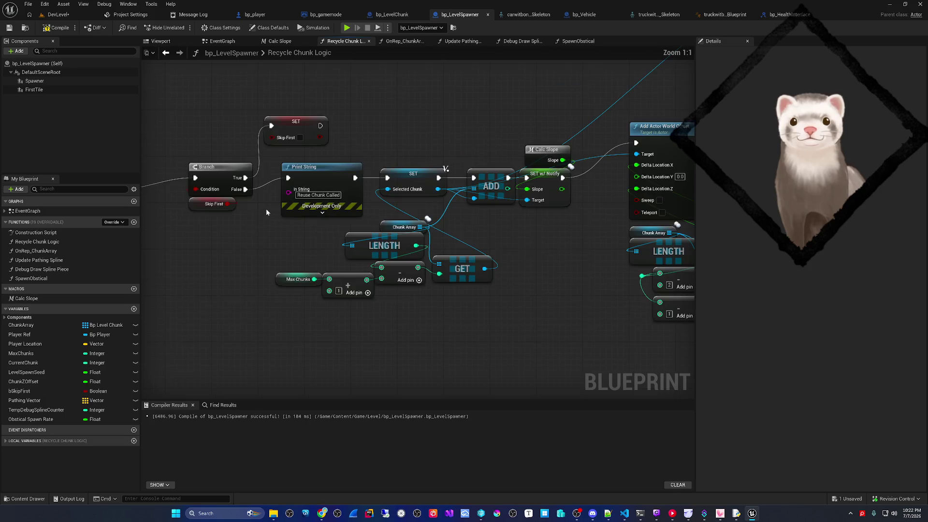
drag(247, 189, 387, 178)
click(322, 172)
key(Delete)
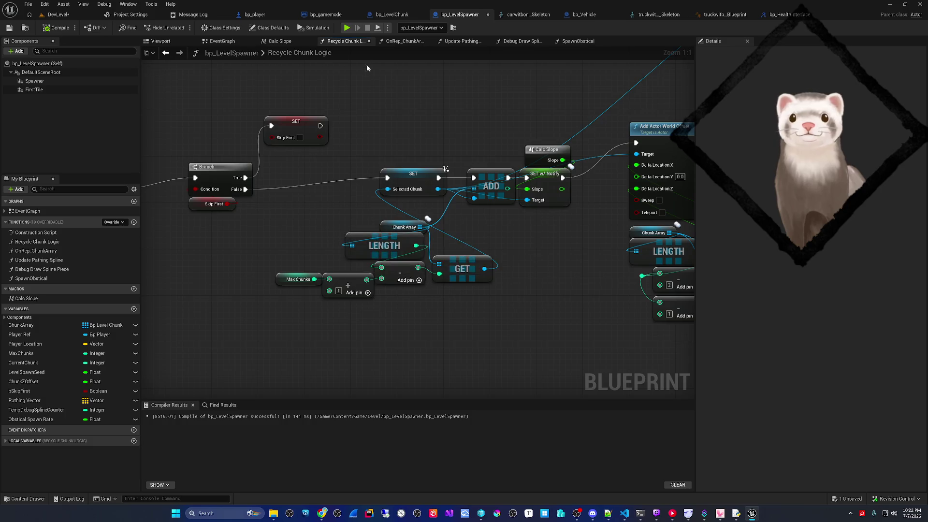
Step: Review bp_LevelSpawner's EventGraph before going back to the bp_player blueprint
click(222, 41)
scroll(366, 169, down, 8)
scroll(318, 240, up, 3)
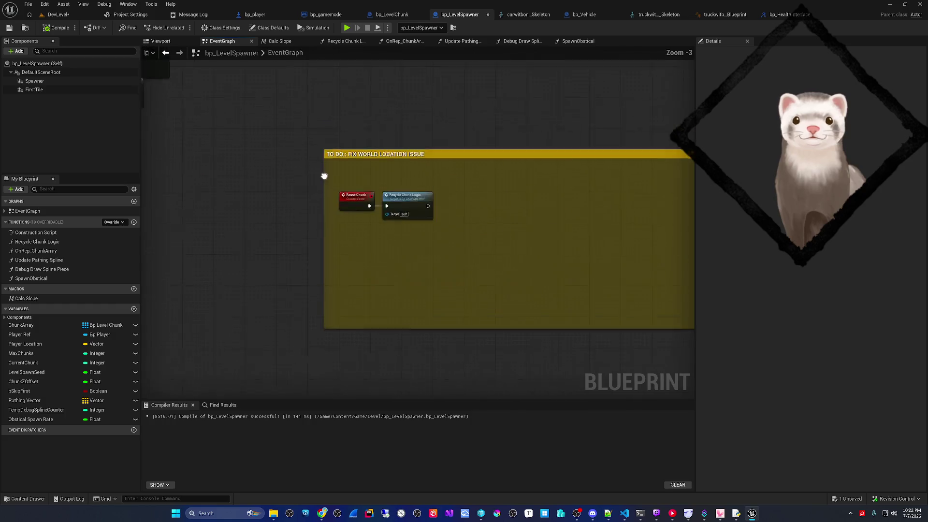
click(255, 14)
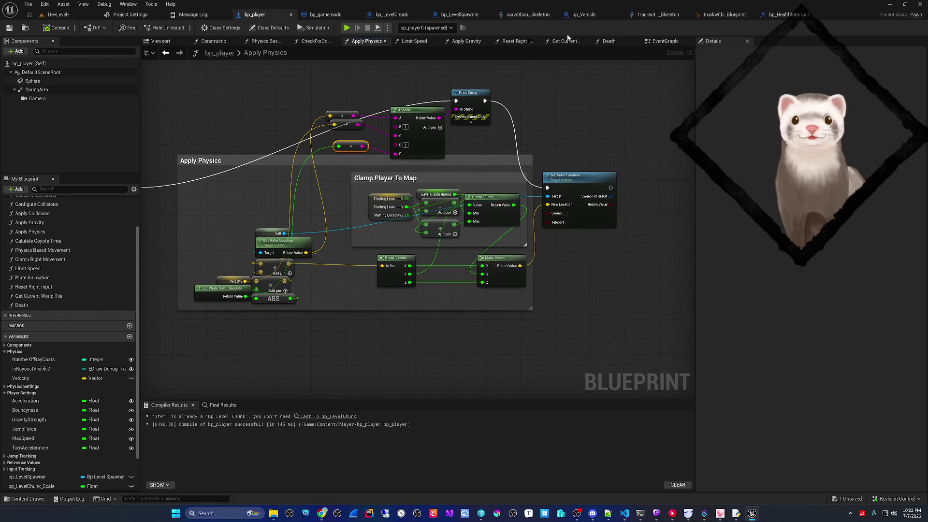
Step: Delete the Current World Tile Append and Print String nodes from bp_player's EventGraph
click(666, 41)
scroll(409, 274, up, 3)
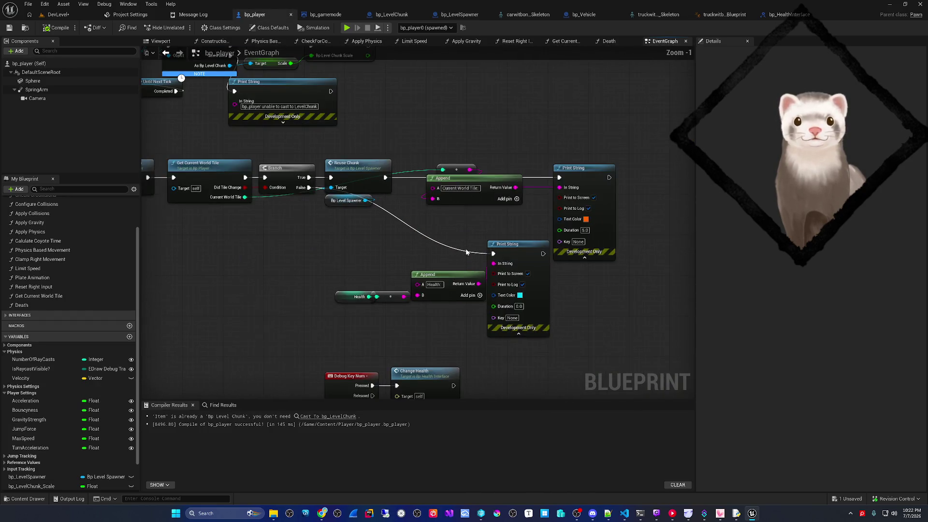
drag(380, 87, 557, 181)
key(Delete)
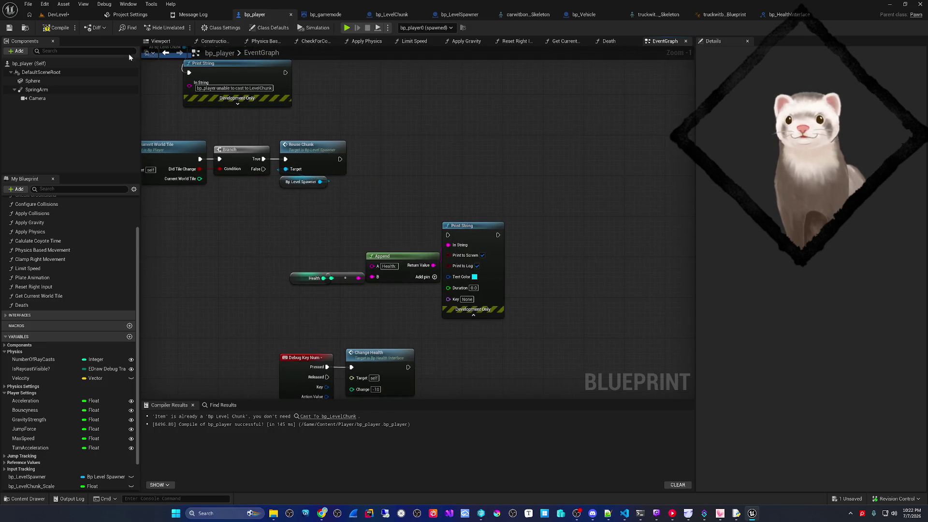
Step: Save all assets, run a quick test play of DevLevel, and stop it with Esc
click(29, 5)
click(53, 37)
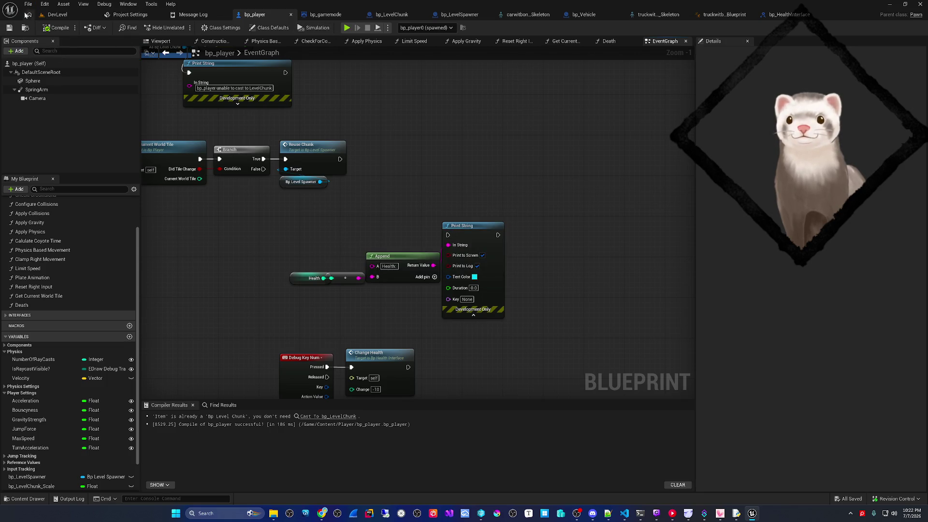
click(27, 14)
click(187, 29)
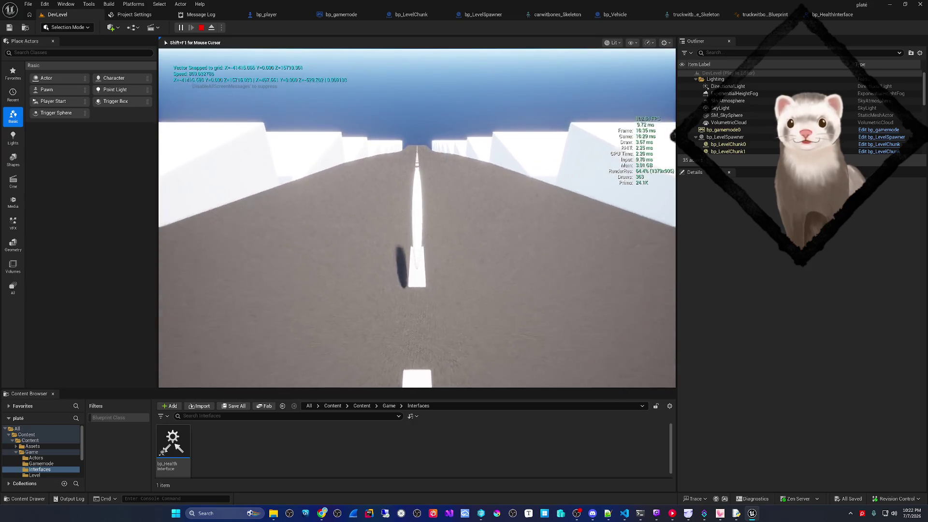
key(Escape)
click(265, 15)
scroll(381, 164, down, 1)
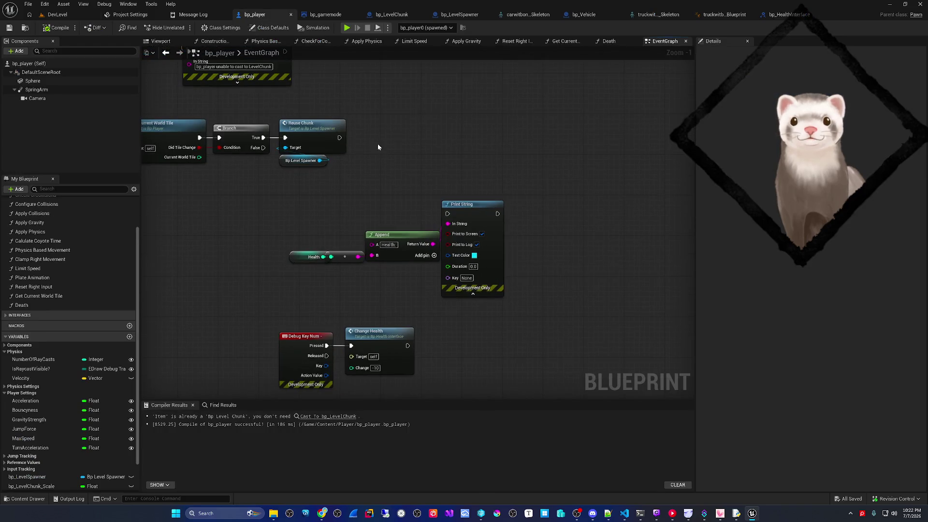
scroll(439, 77, down, 2)
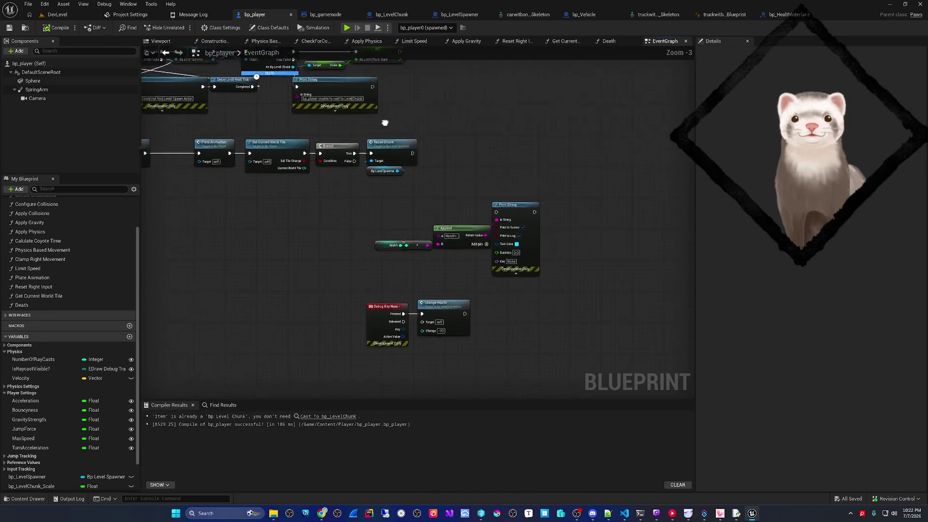
Step: In Get Current World Tile, link SET to the Return Node, delete Append/Print String, and play DevLevel
mouse_move(445, 146)
mouse_down()
mouse_move(435, 193)
mouse_move(402, 220)
mouse_up()
double_click(312, 203)
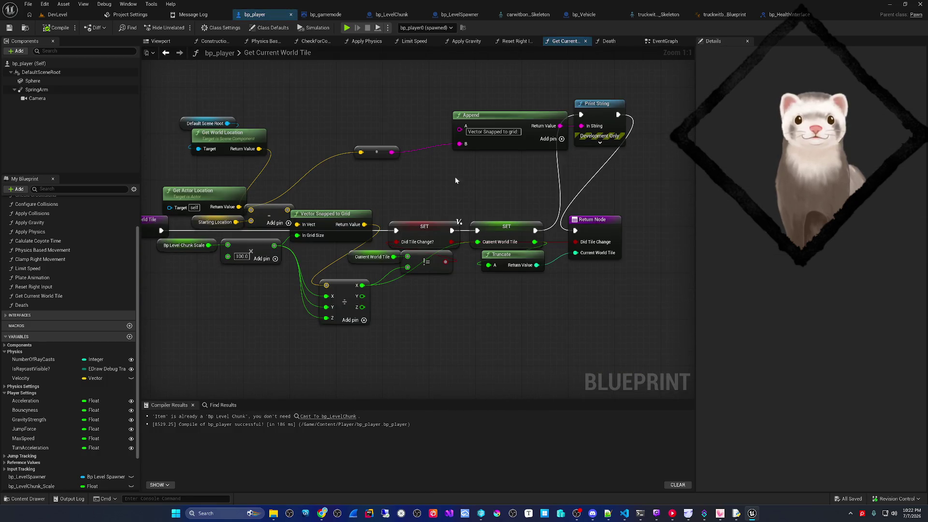
drag(536, 231, 575, 231)
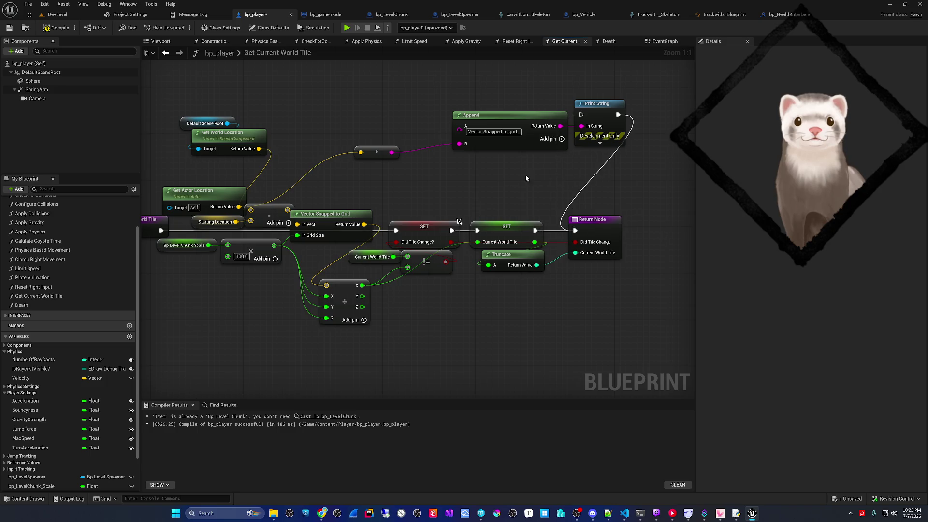
scroll(412, 183, down, 1)
drag(457, 153, 603, 108)
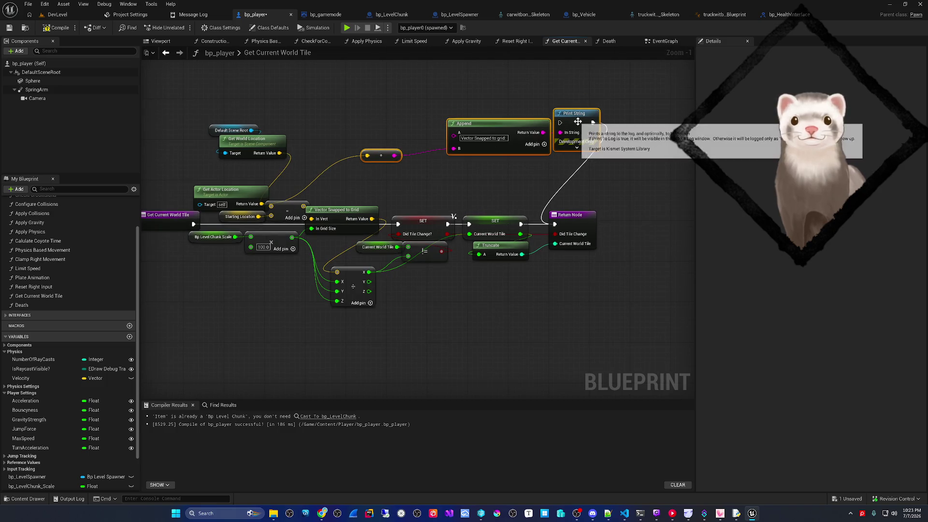
key(Delete)
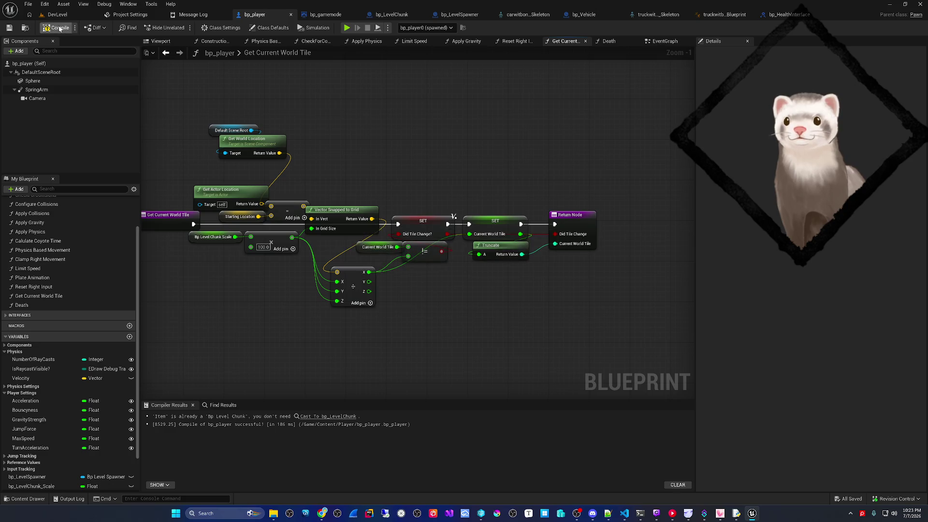
click(58, 14)
click(180, 28)
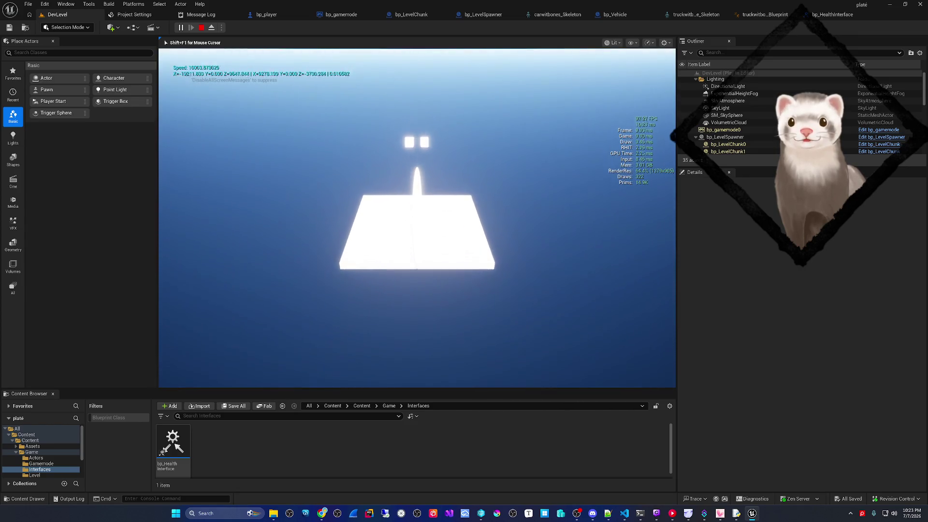
Step: Free the mouse with Shift+F1, stop and restart Play-in-Editor, then end it with Esc
key(shift+F1)
click(202, 27)
click(177, 29)
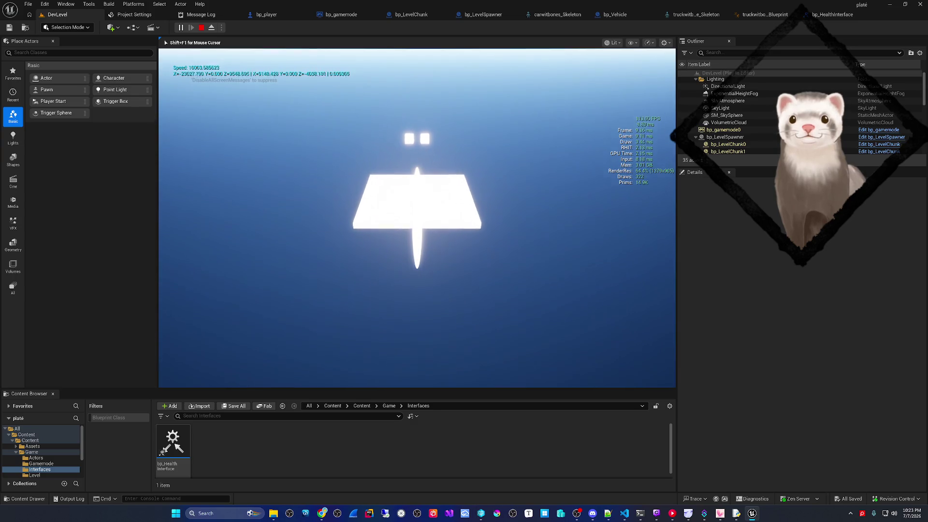
key(Escape)
click(265, 13)
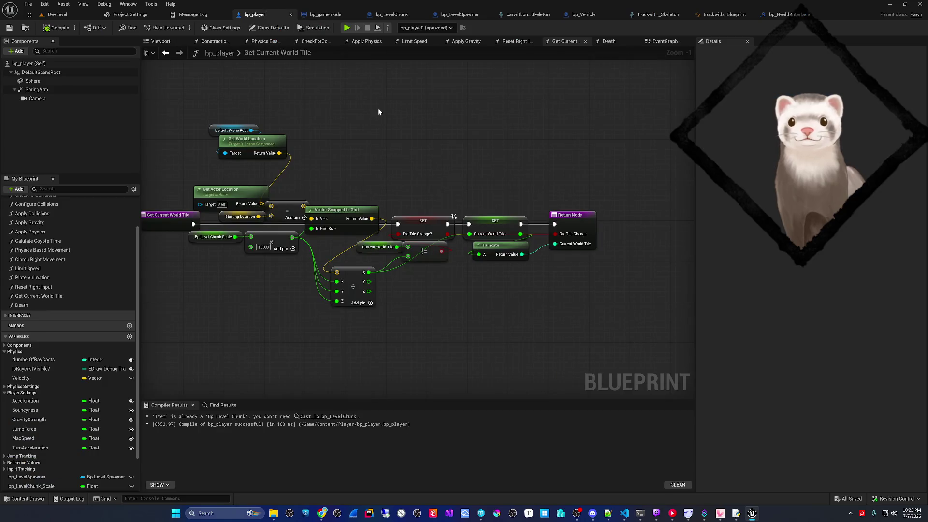
Step: Open bp_player's Apply Physics graph and inspect the Velocity variable's settings
click(367, 42)
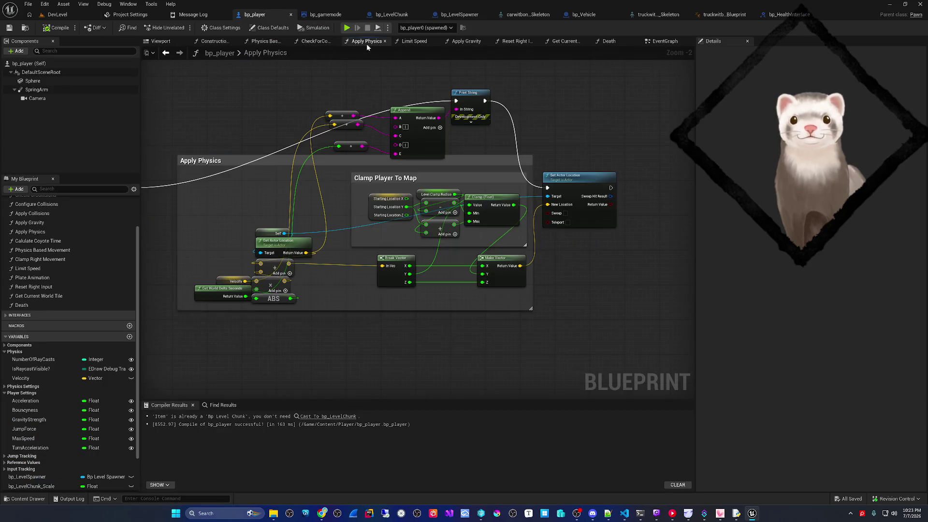
drag(380, 178, 427, 161)
scroll(394, 164, up, 2)
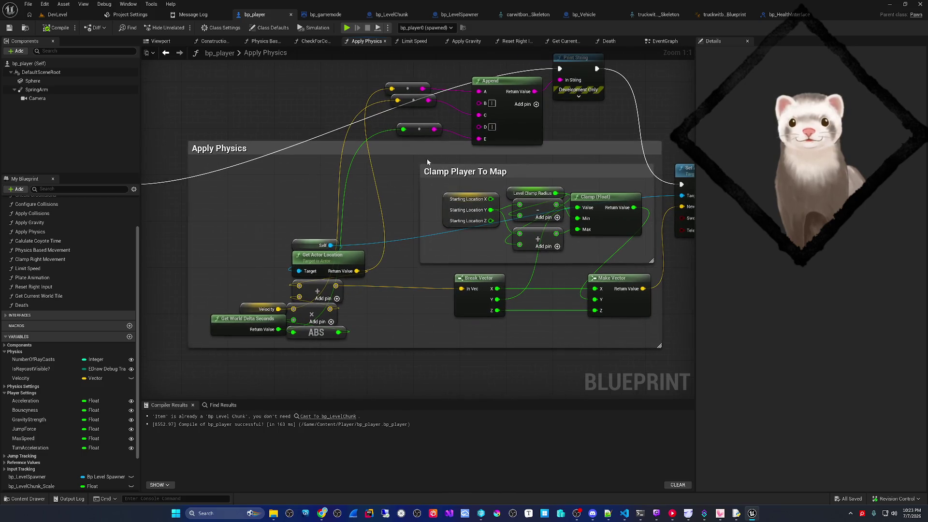
click(244, 309)
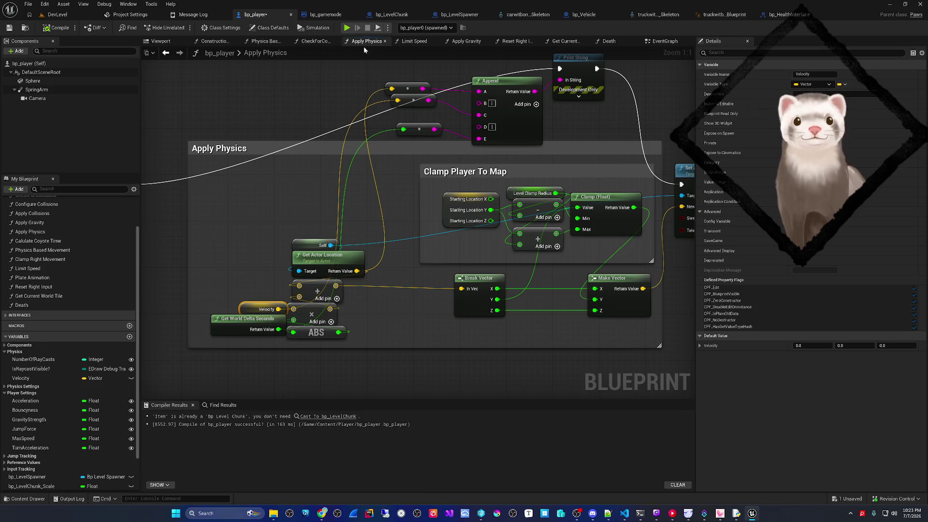
Step: Start a Play-in-Editor session of DevLevel from the level editor
click(346, 27)
key(Escape)
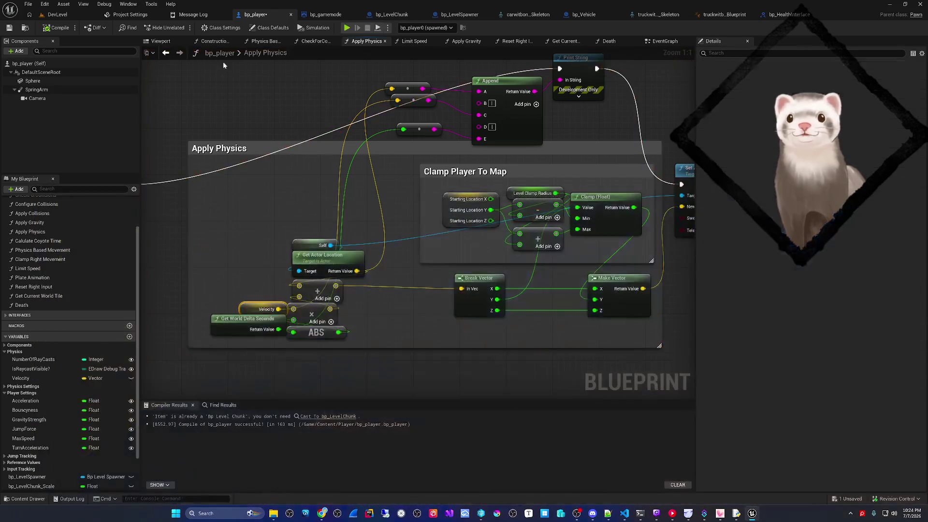
click(55, 16)
click(180, 27)
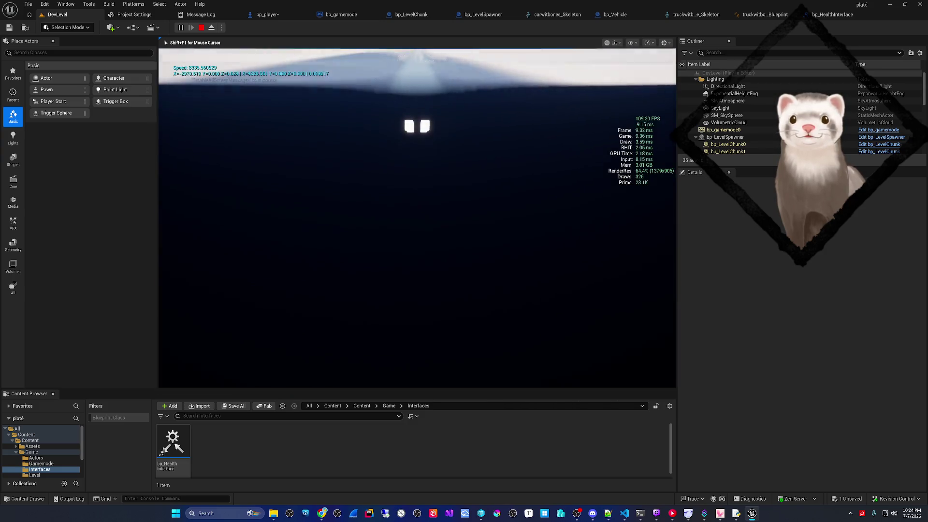
Step: Stop the play test and bring the AI chat up alongside the bp_player graph
key(Escape)
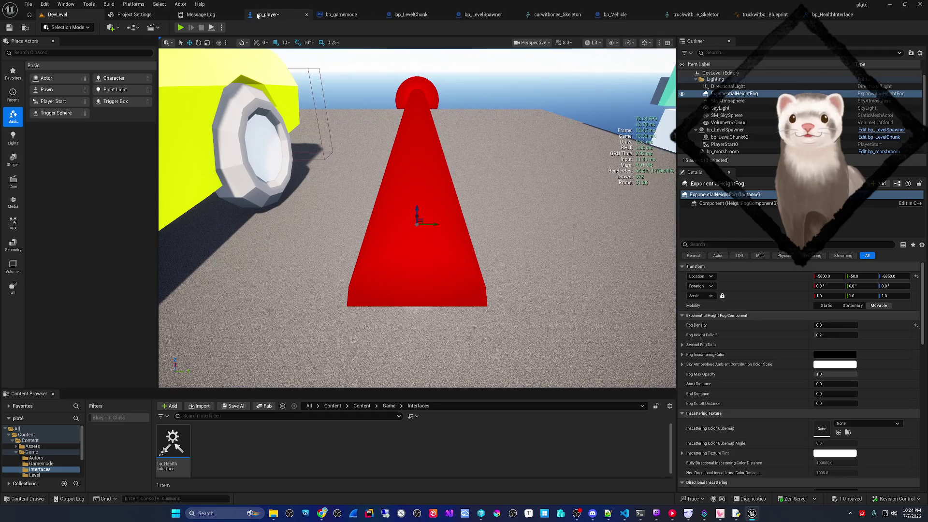
click(258, 15)
click(625, 513)
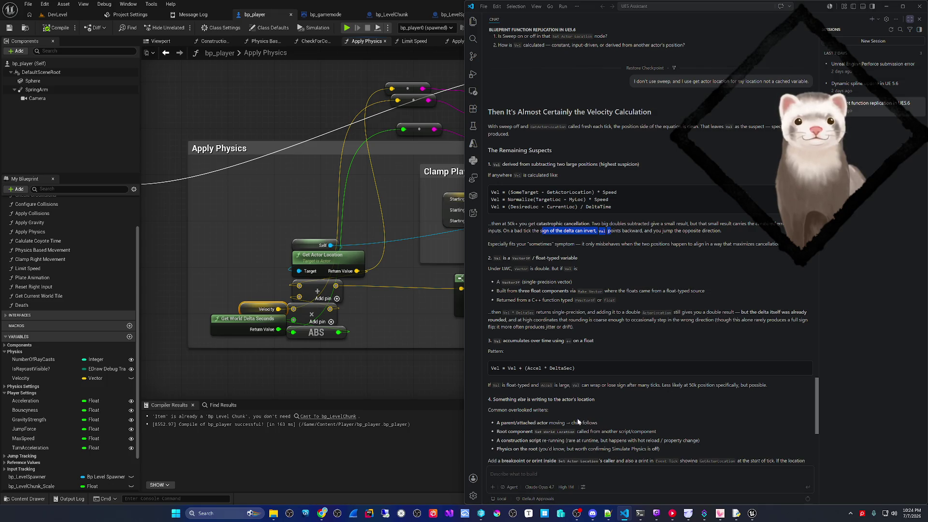
Step: Select the truck in DevLevel, try moving it along X, undo the moves, and frame it with F
click(54, 14)
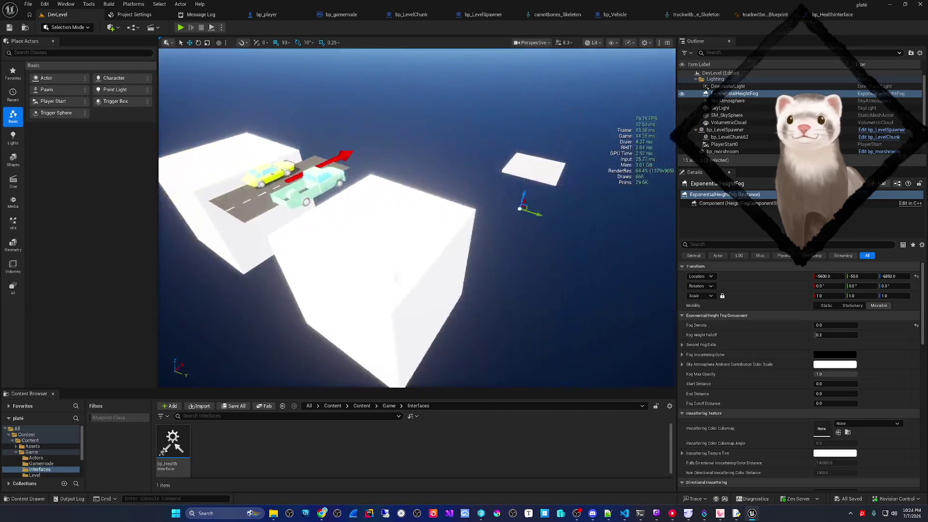
click(424, 180)
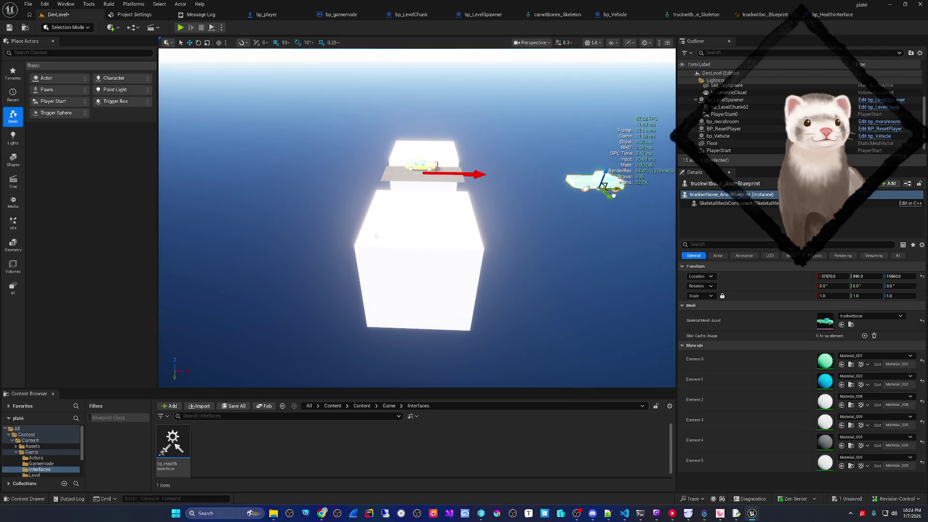
drag(674, 200, 581, 201)
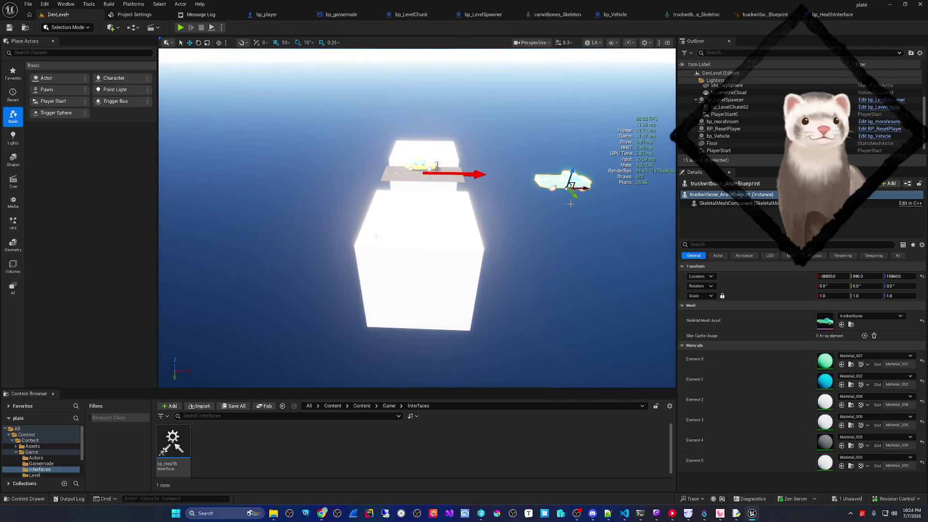
key(ctrl+z)
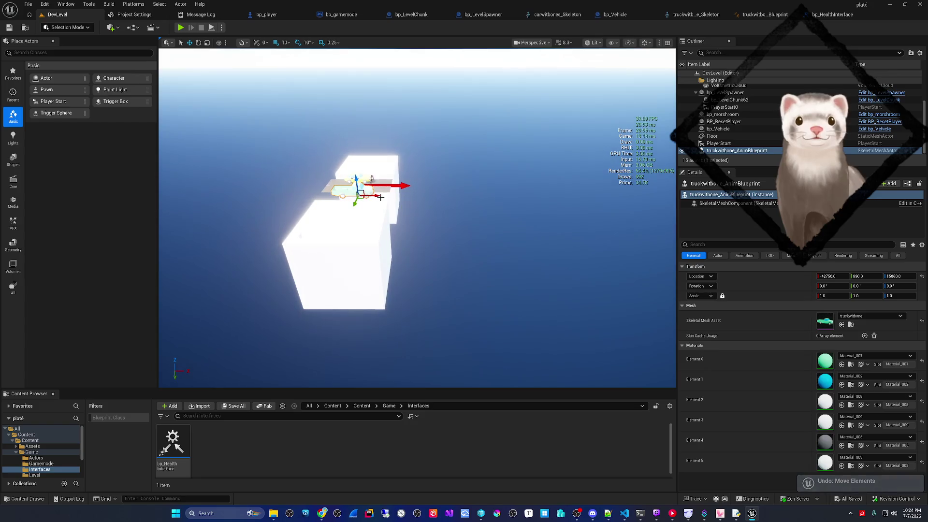
drag(377, 195, 378, 194)
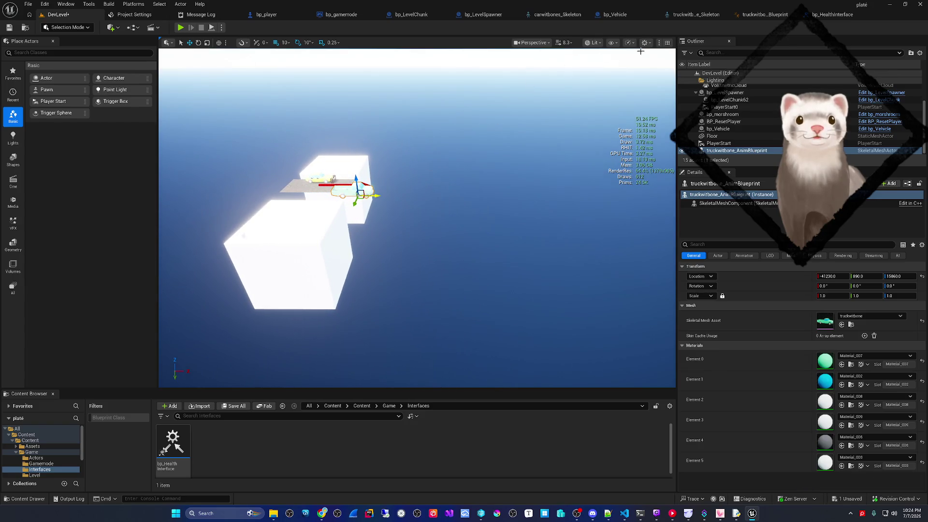
key(ctrl+z)
drag(240, 302, 271, 261)
drag(208, 326, 462, 196)
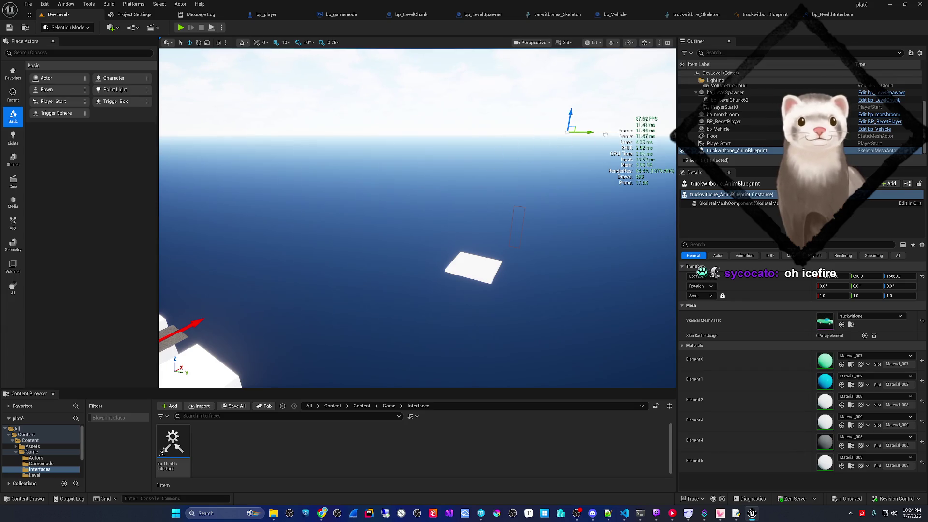
key(f)
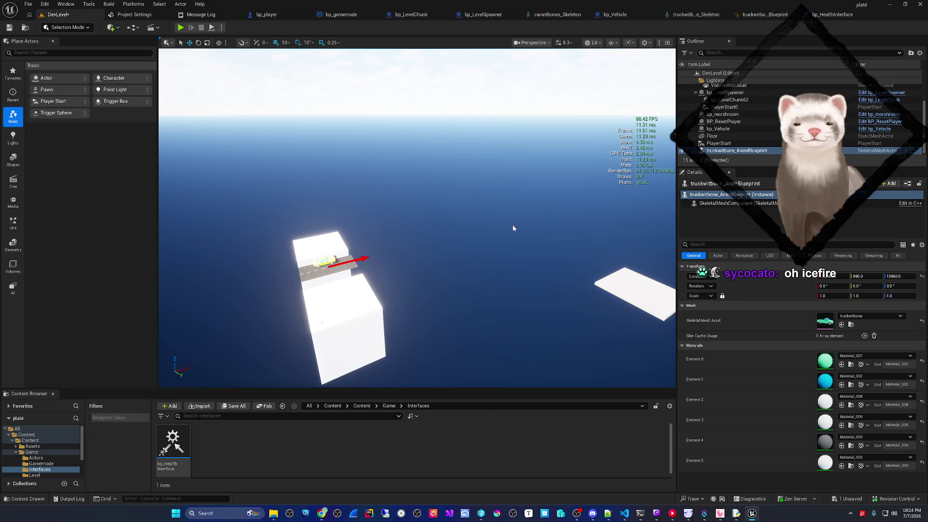
Step: Dismiss the sky sphere and Edit menus, return to bp_player, and save with Ctrl+S
right_click(507, 227)
click(469, 237)
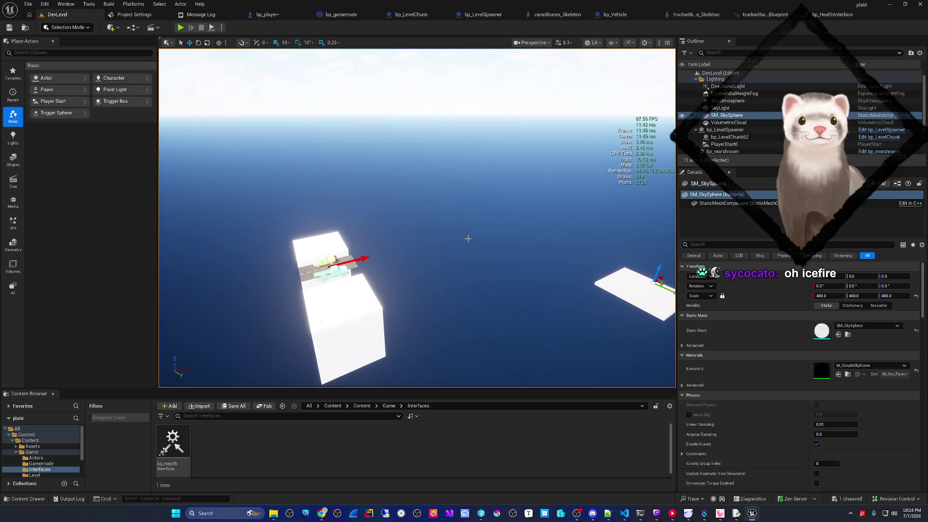
click(41, 5)
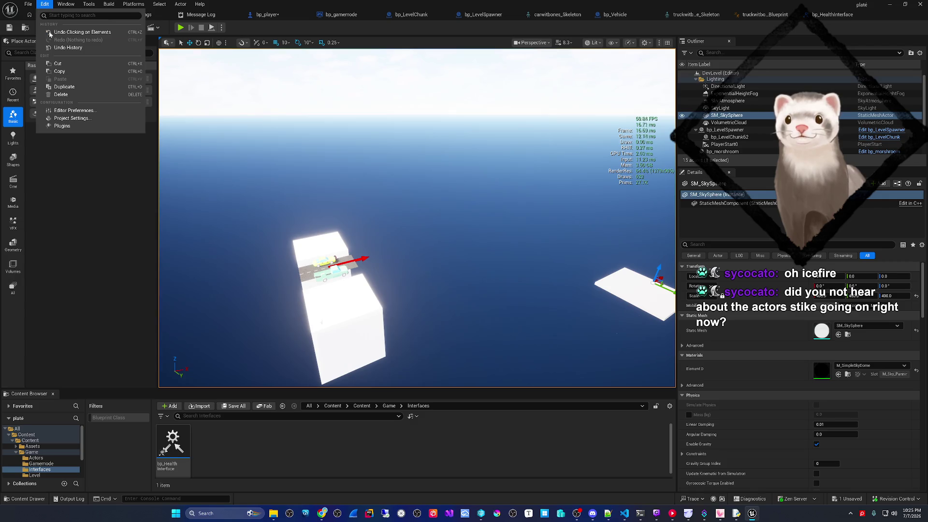
drag(361, 138, 358, 142)
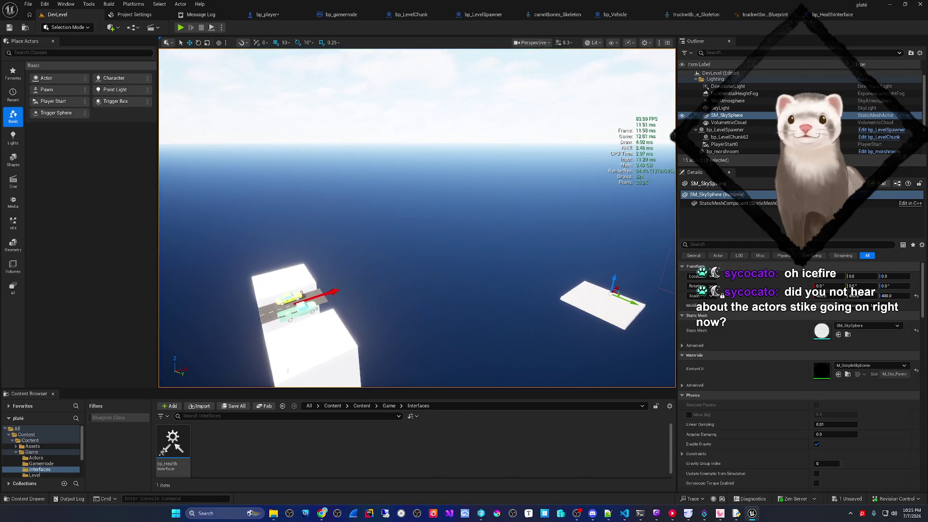
click(265, 15)
key(ctrl+s)
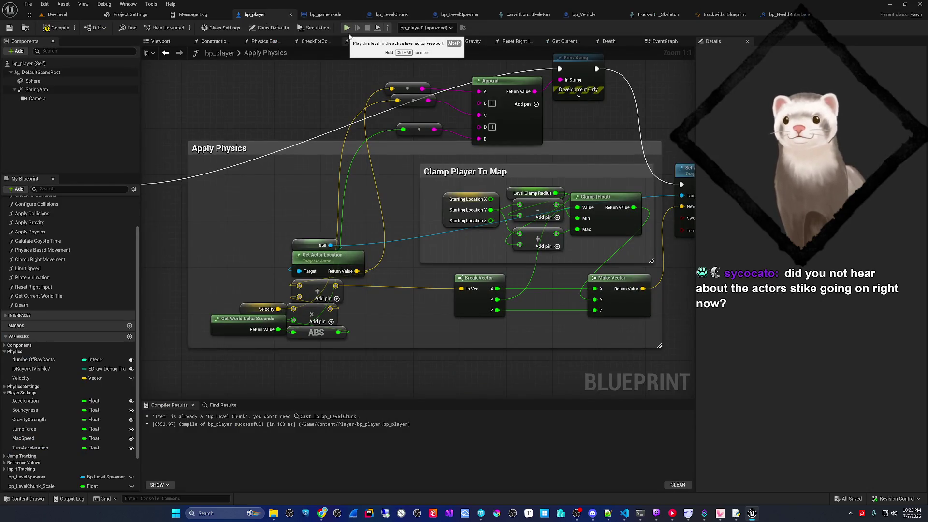
Step: Pan through bp_player's Apply Physics graph, then bring up the AI chat's velocity suspects list
mouse_move(311, 208)
mouse_down()
mouse_move(346, 221)
mouse_move(354, 180)
mouse_move(334, 182)
mouse_up()
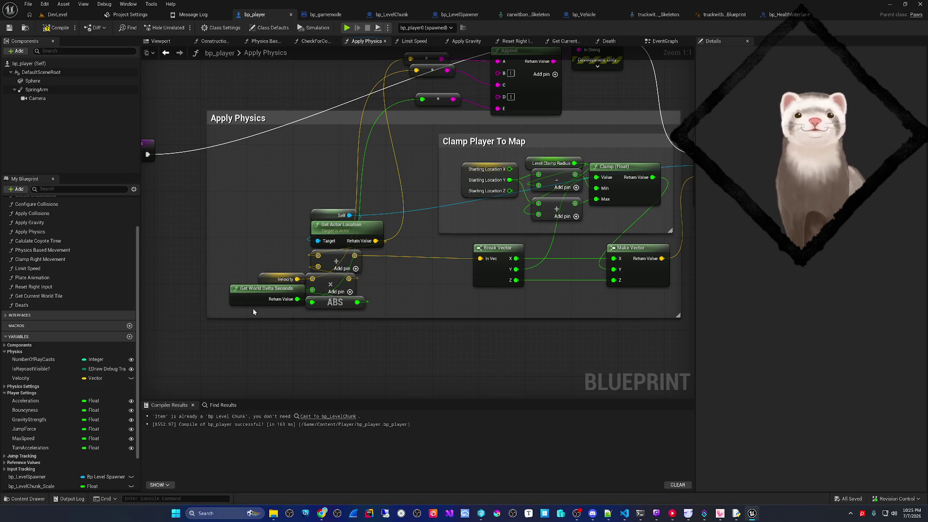
mouse_move(274, 266)
mouse_down()
mouse_move(306, 286)
mouse_move(244, 266)
mouse_up()
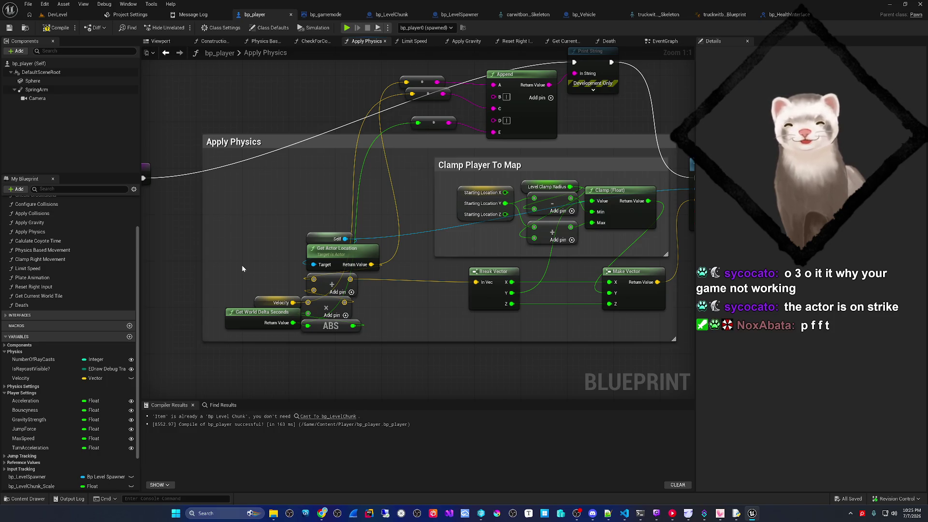
click(623, 514)
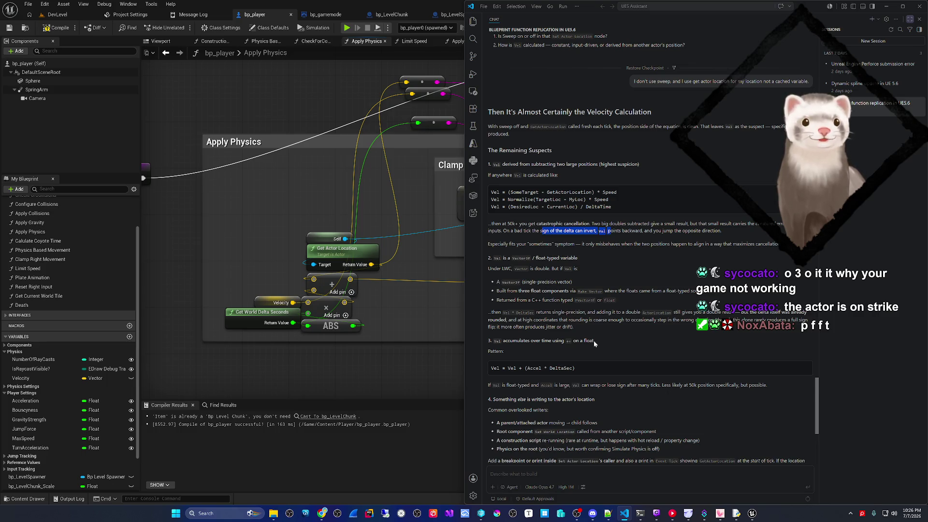
Step: Scroll to the end of the assistant's velocity-calculation explanation, then return to the Unreal graph
scroll(595, 343, down, 1)
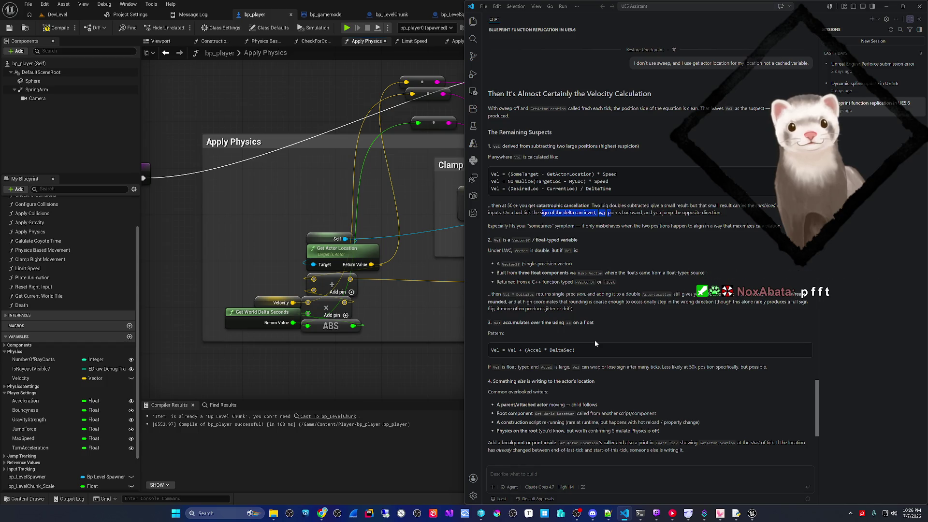
click(385, 359)
scroll(385, 359, down, 1)
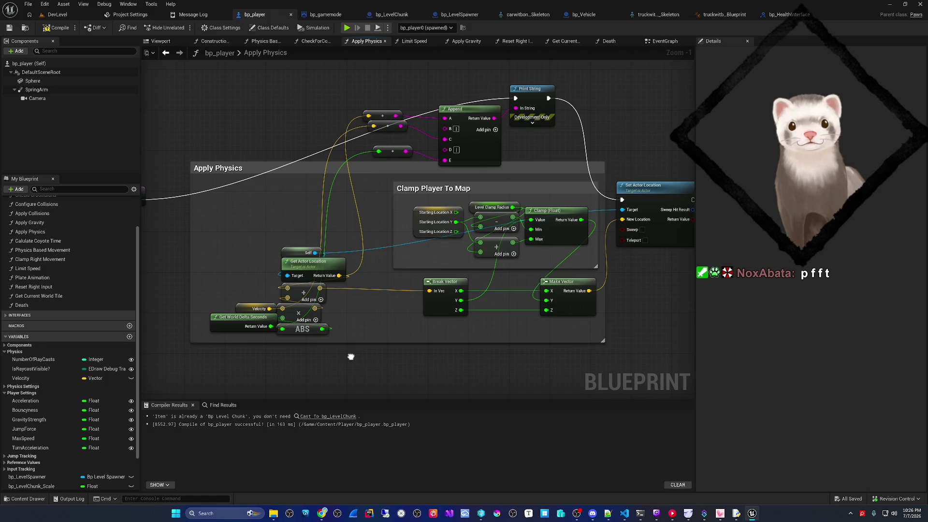
Step: Add an Add Actor World Offset node and route the Apply Physics execution into it
drag(351, 357, 352, 317)
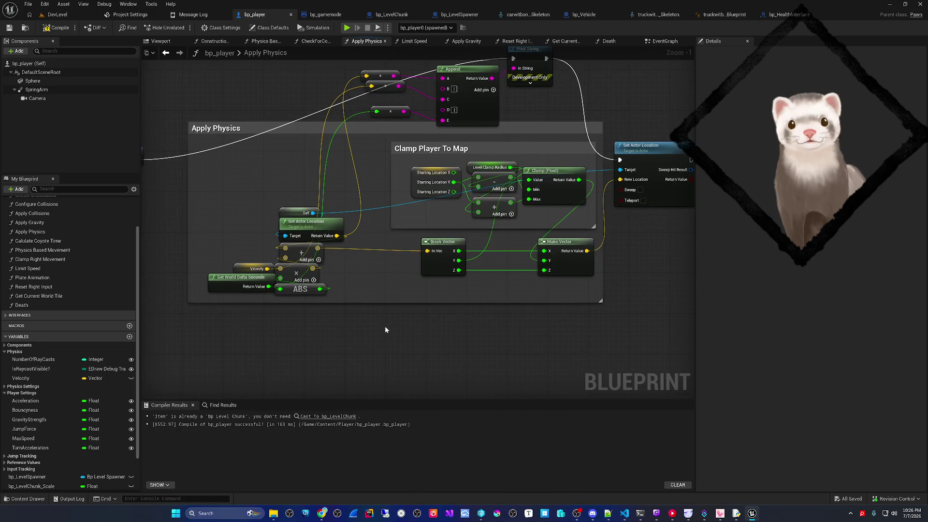
right_click(385, 330)
text(set)
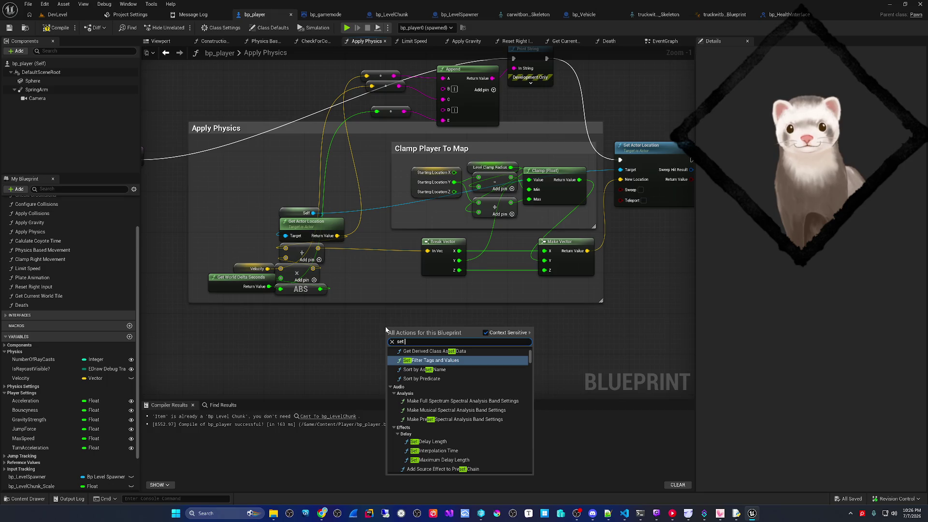
text(add offest)
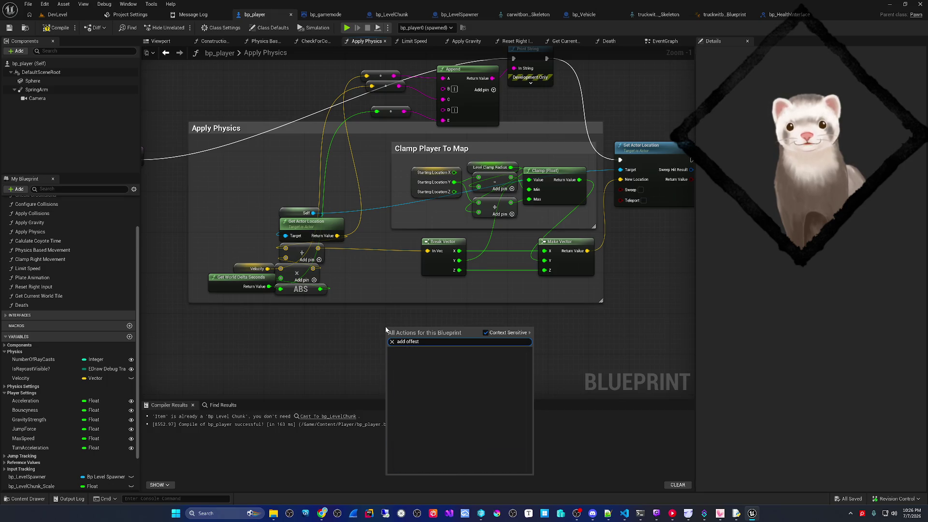
text(add offset)
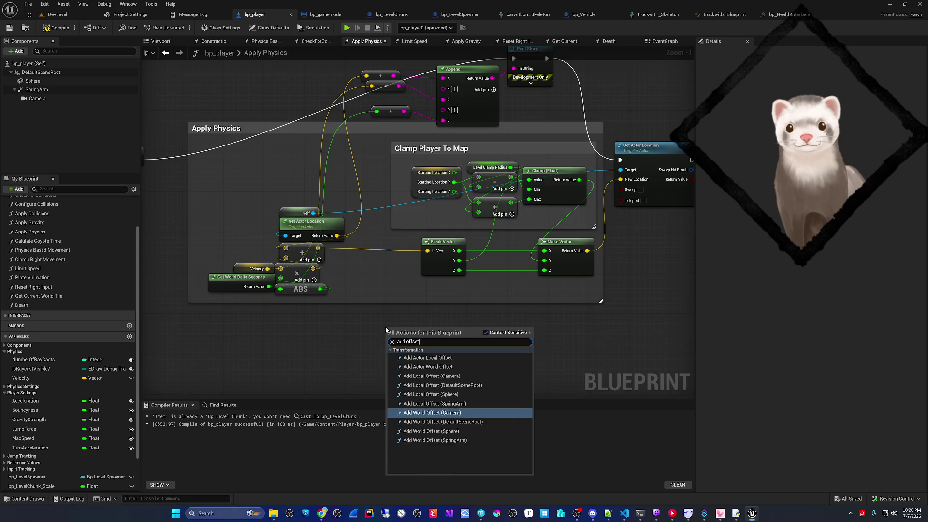
click(424, 368)
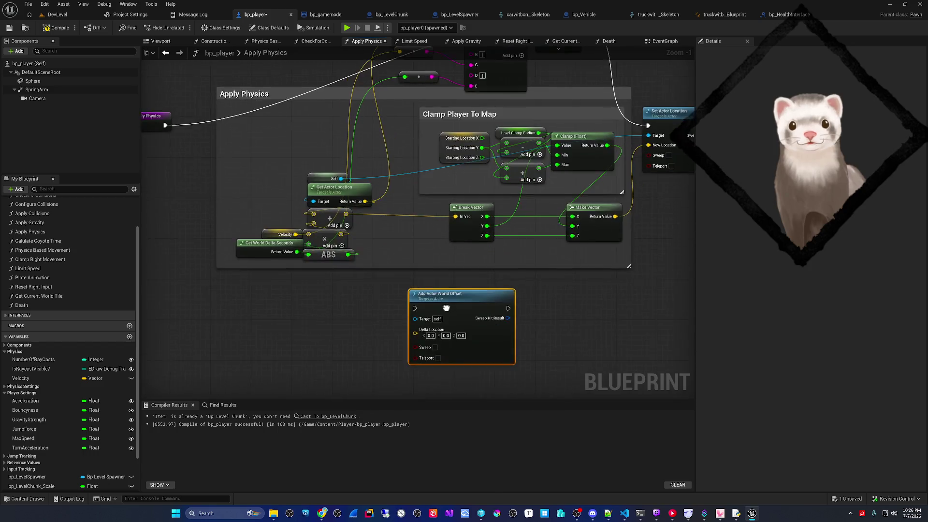
drag(160, 115, 409, 298)
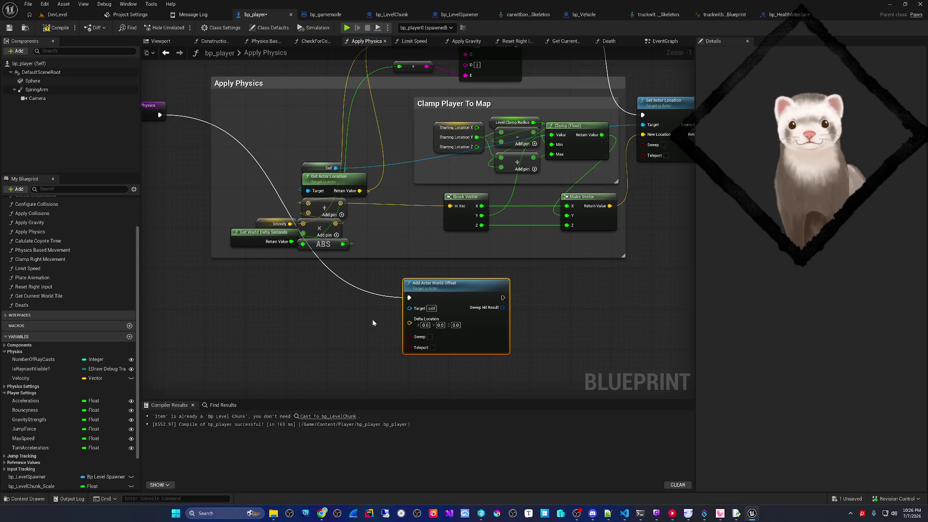
Step: Wire the multiplied velocity into Delta Location and enable Teleport on Add Actor World Offset
scroll(373, 322, up, 1)
mouse_move(278, 210)
mouse_down()
mouse_move(374, 314)
mouse_move(321, 307)
mouse_up()
click(344, 228)
mouse_move(330, 211)
mouse_down()
mouse_move(415, 297)
mouse_move(416, 323)
mouse_up()
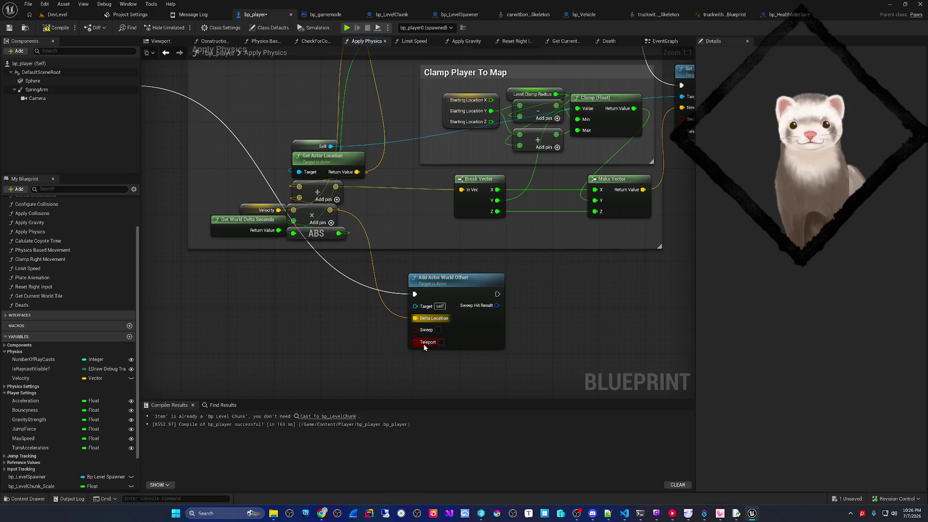
click(441, 342)
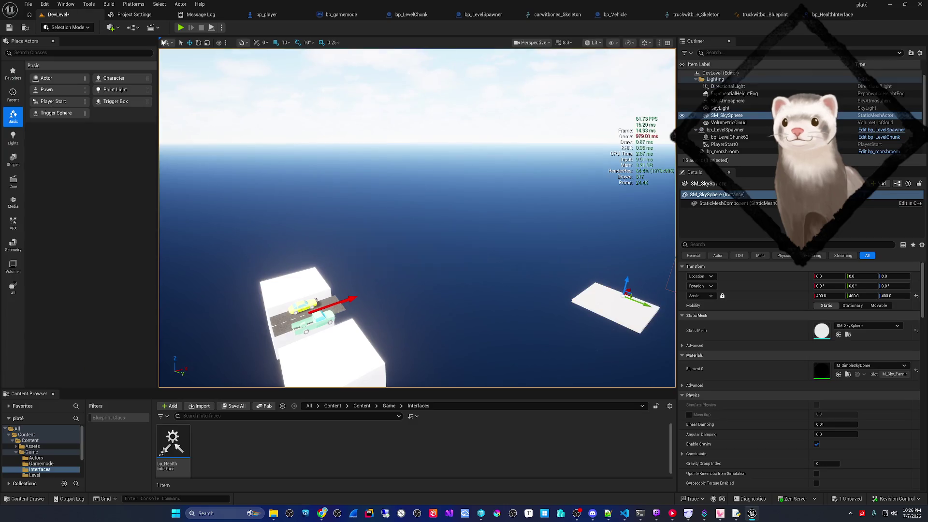
click(55, 15)
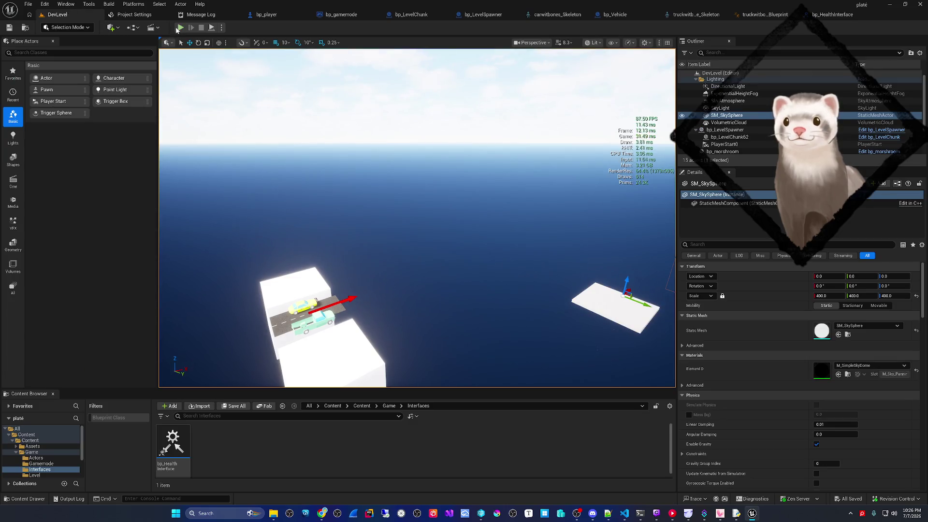
Step: Run DevLevel in Play-in-Editor with the world-offset movement, then stop it with Esc
click(179, 28)
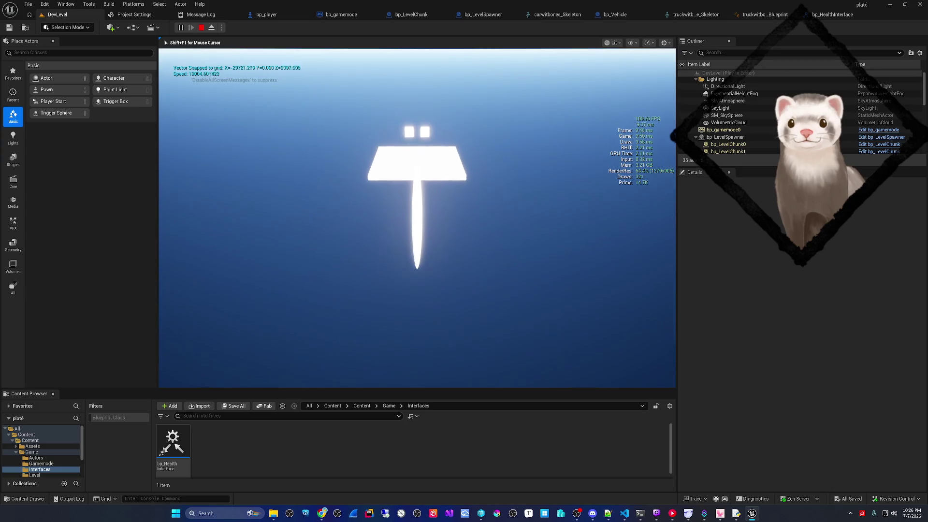
key(Escape)
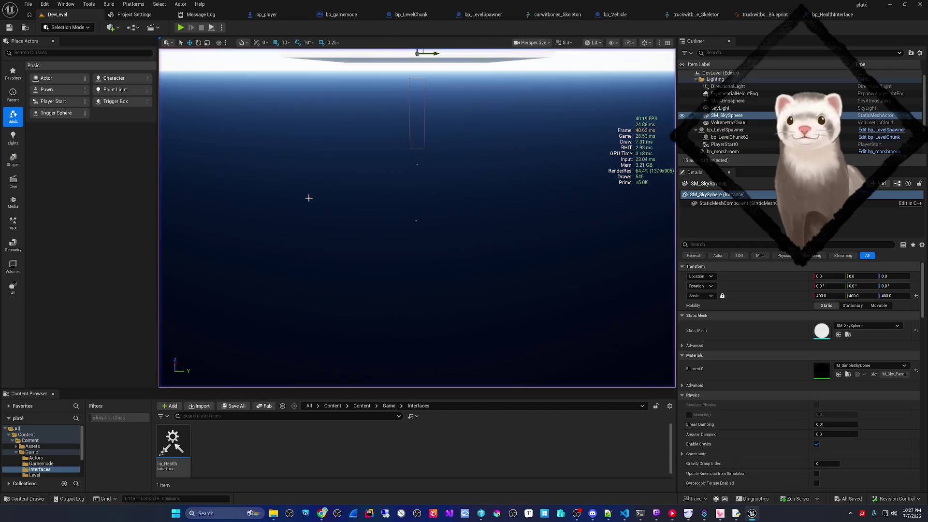
Step: Return to bp_player and search the Add component list for 'movement' without adding anything
click(278, 17)
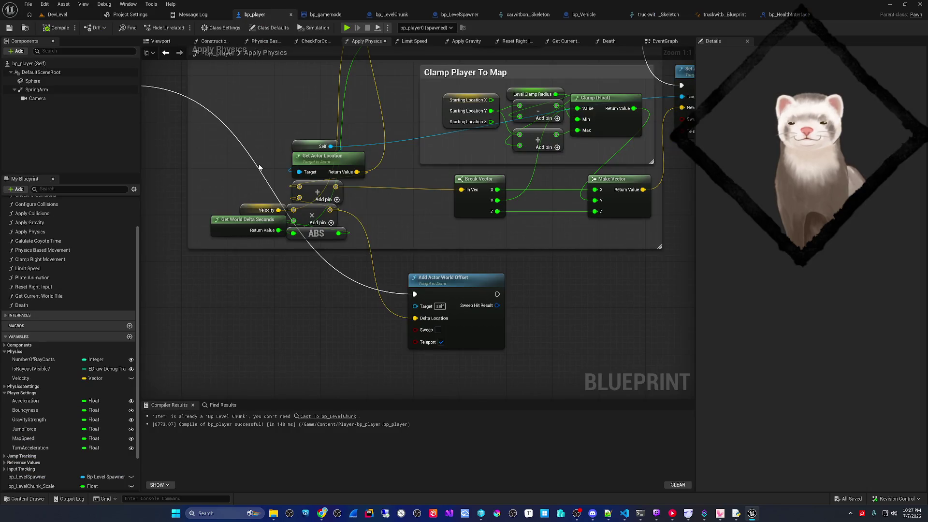
click(18, 51)
text(movement)
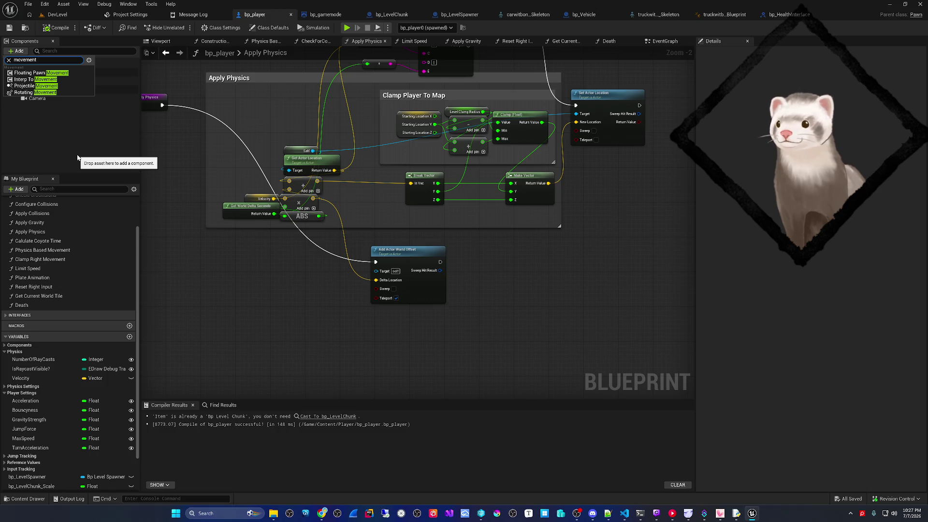
click(294, 277)
Step: Select the Add Actor World Offset node, then show bp_player's Class Defaults in Details
drag(294, 276, 324, 282)
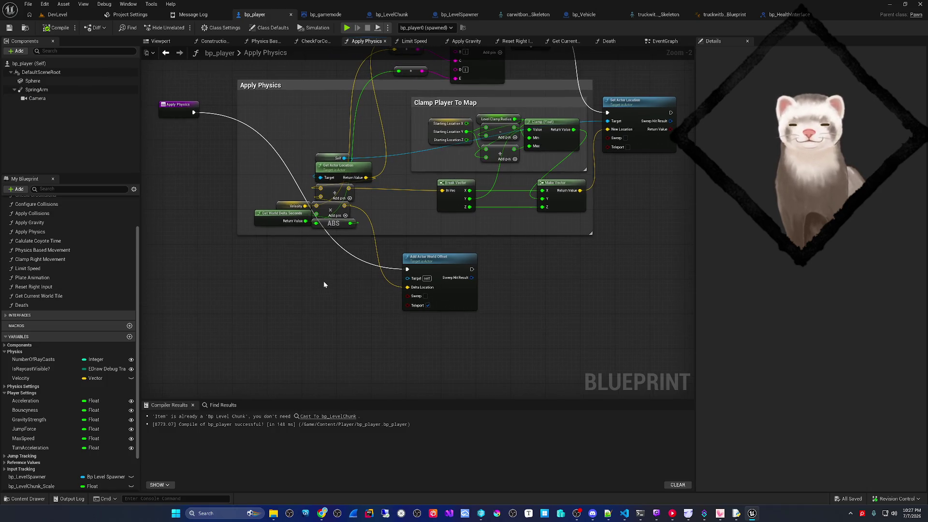
scroll(320, 233, up, 2)
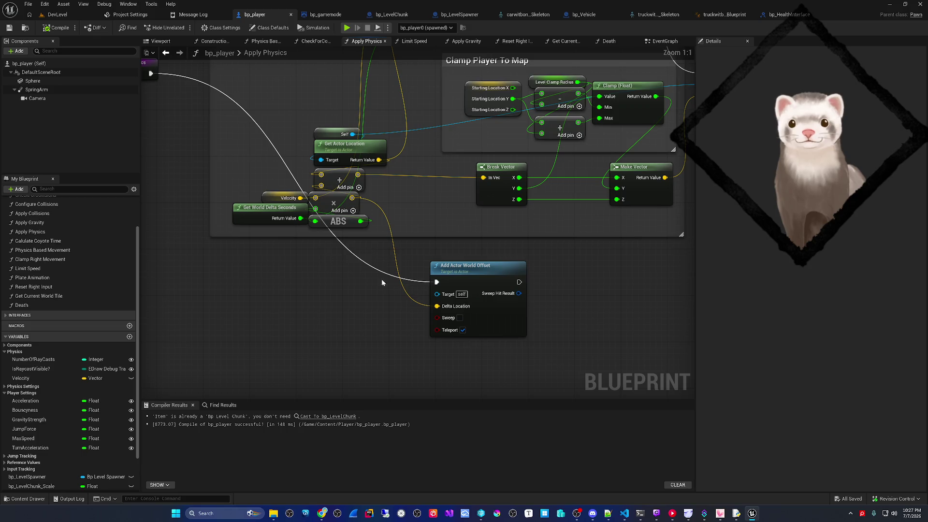
click(488, 309)
click(29, 63)
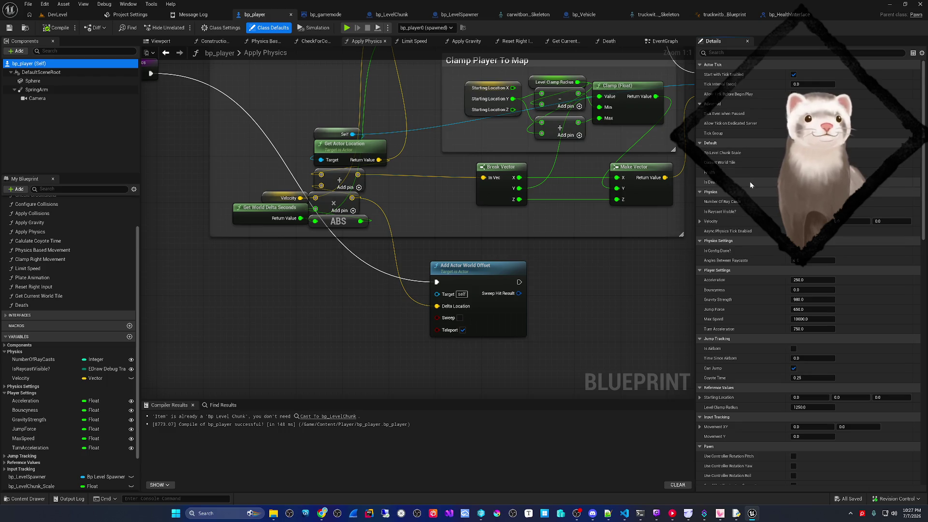
scroll(750, 184, down, 3)
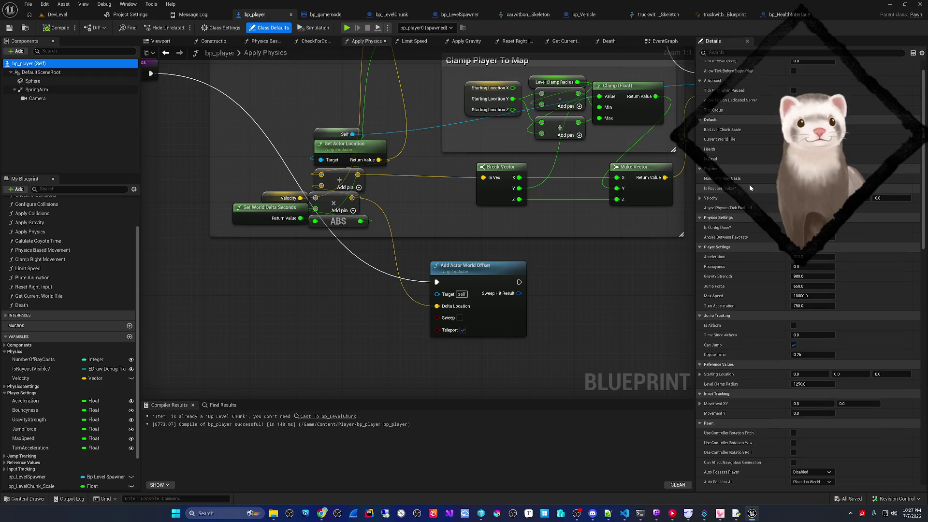
scroll(753, 261, down, 10)
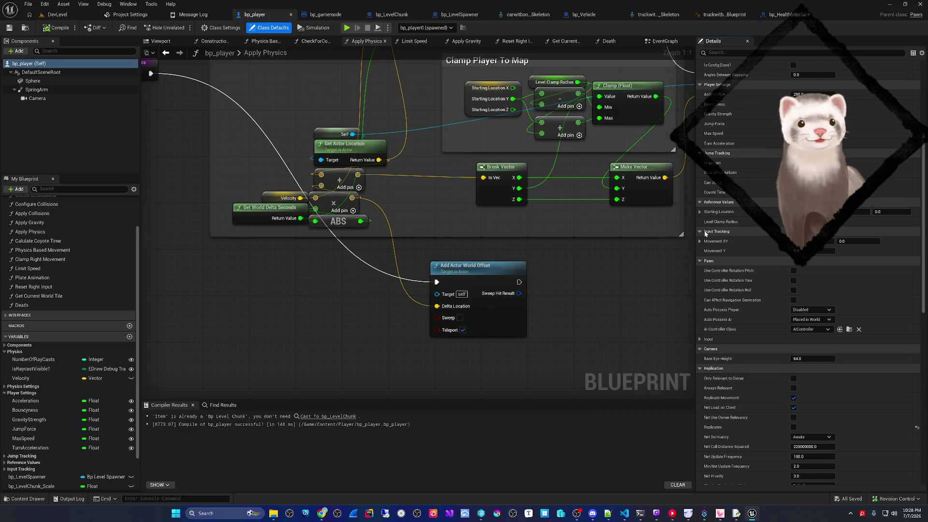
scroll(706, 232, down, 2)
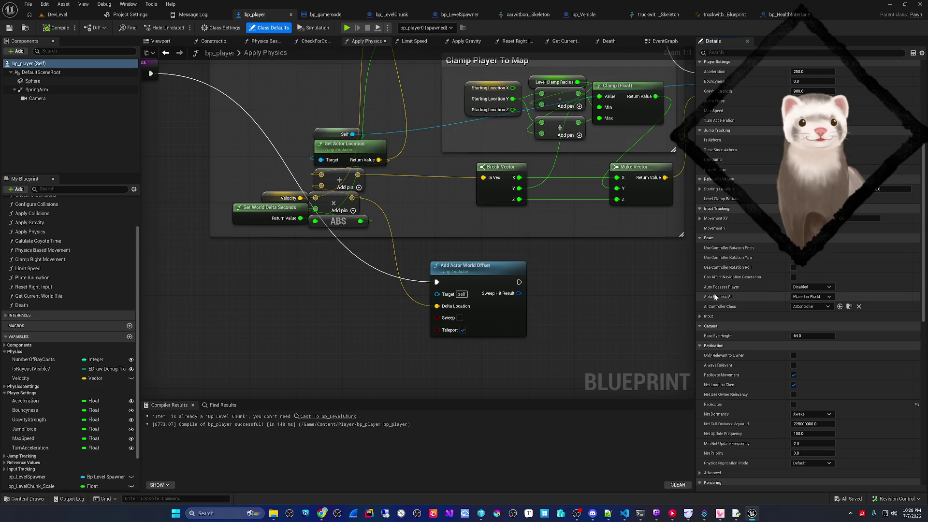
click(700, 317)
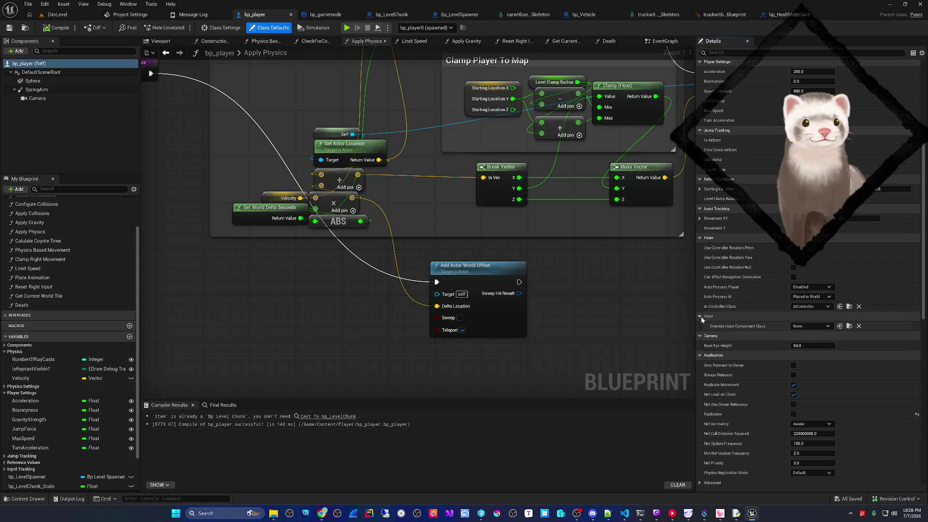
click(701, 317)
scroll(702, 319, down, 2)
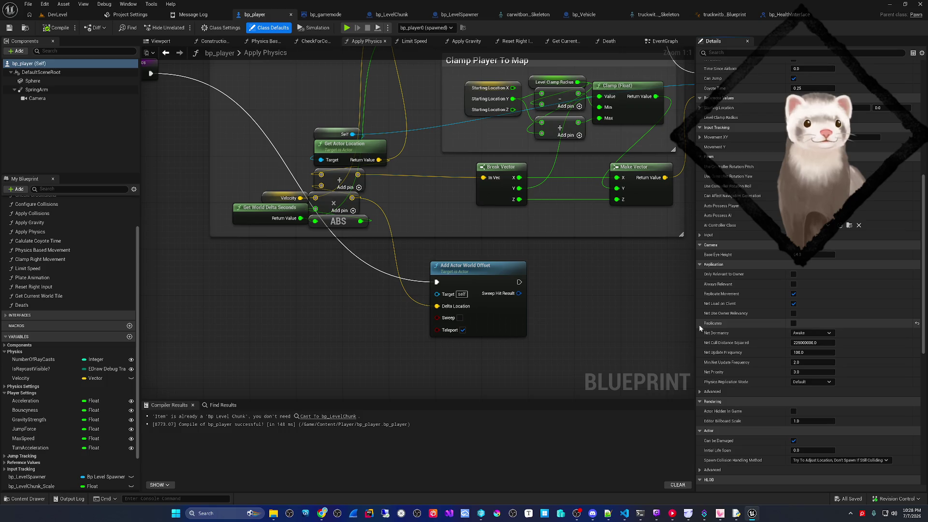
scroll(699, 328, down, 2)
click(700, 345)
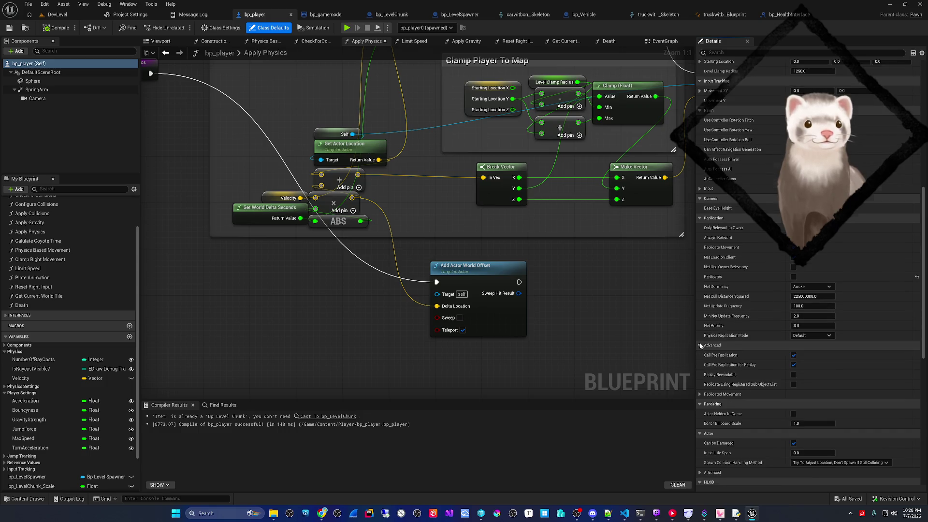
scroll(700, 342, down, 3)
click(701, 325)
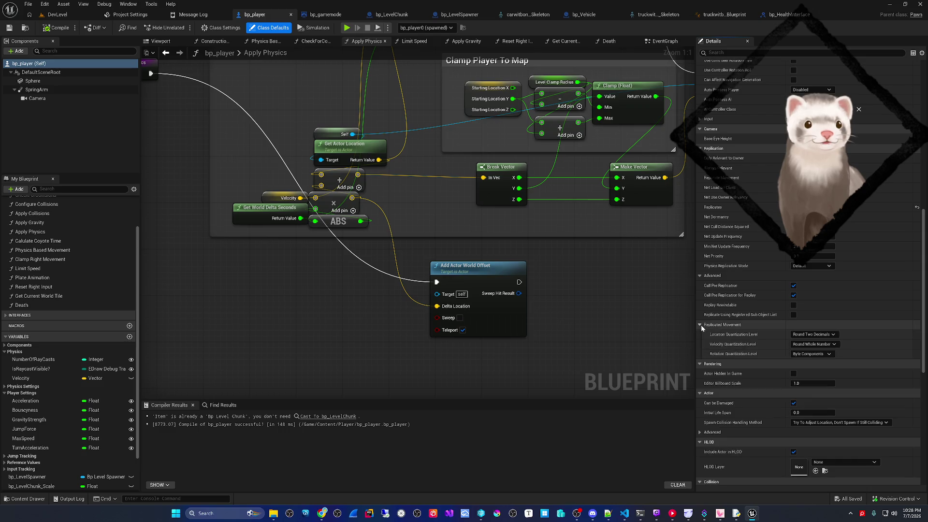
click(831, 334)
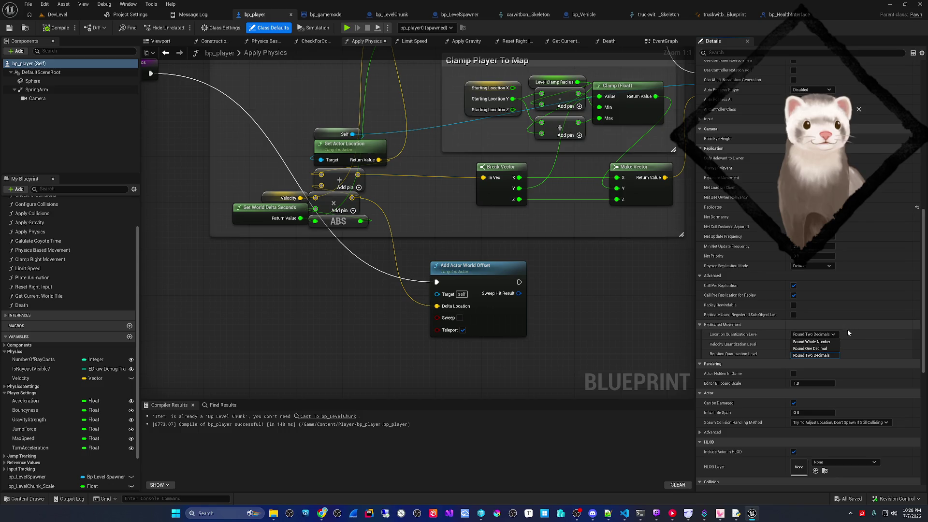
click(789, 330)
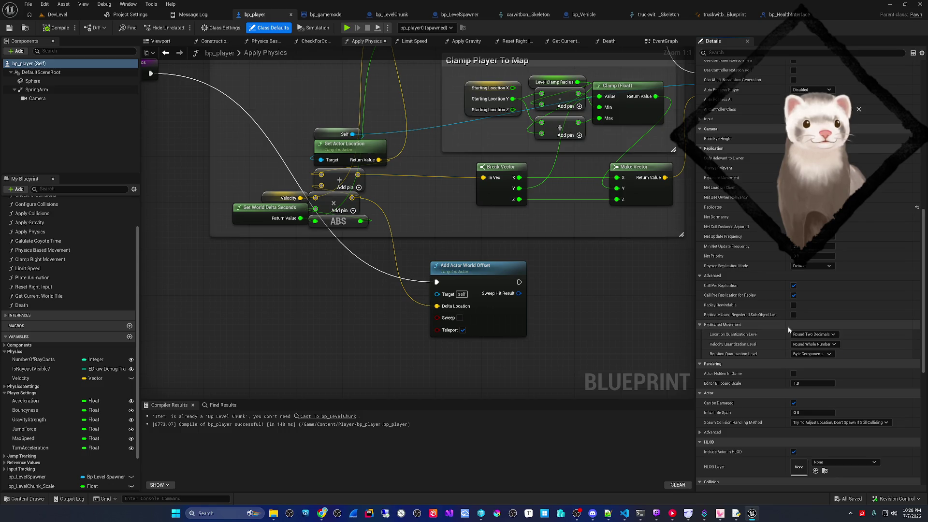
scroll(789, 330, down, 5)
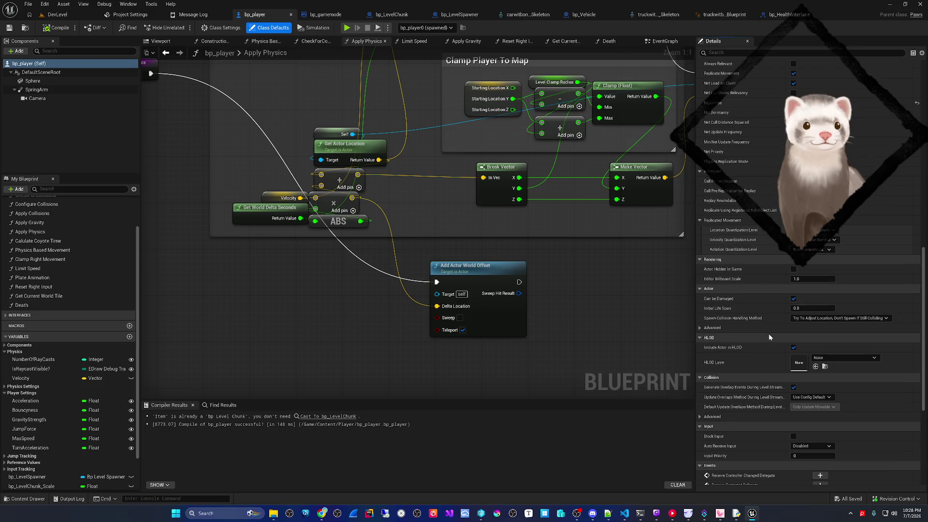
scroll(769, 338, down, 7)
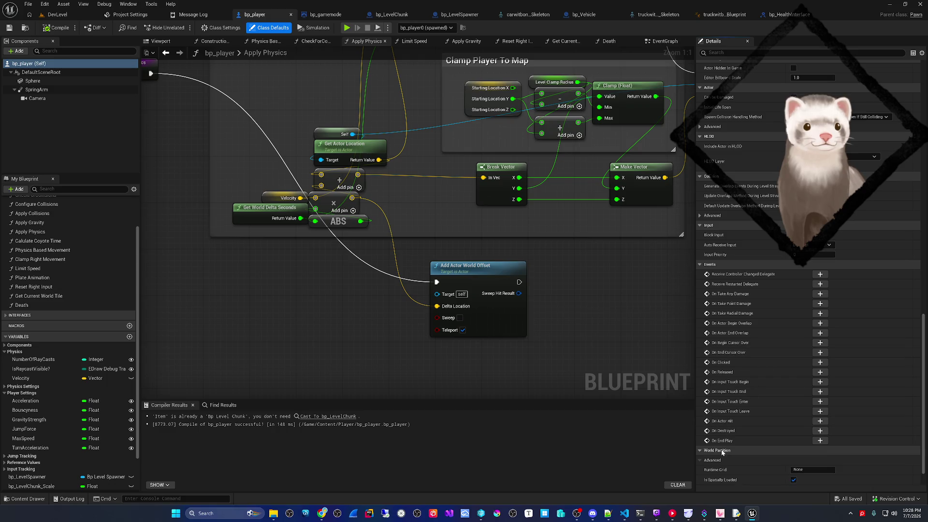
scroll(731, 415, down, 4)
click(720, 460)
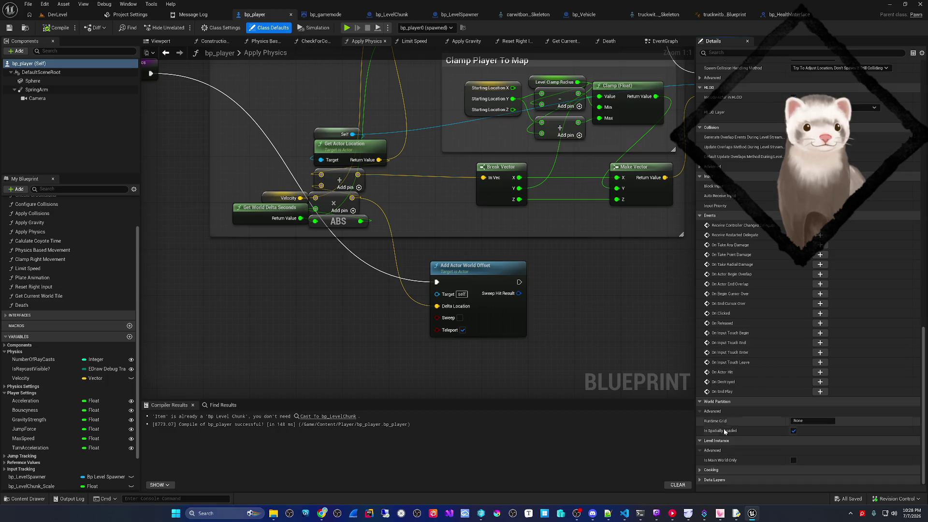
click(718, 470)
scroll(718, 470, down, 3)
click(715, 430)
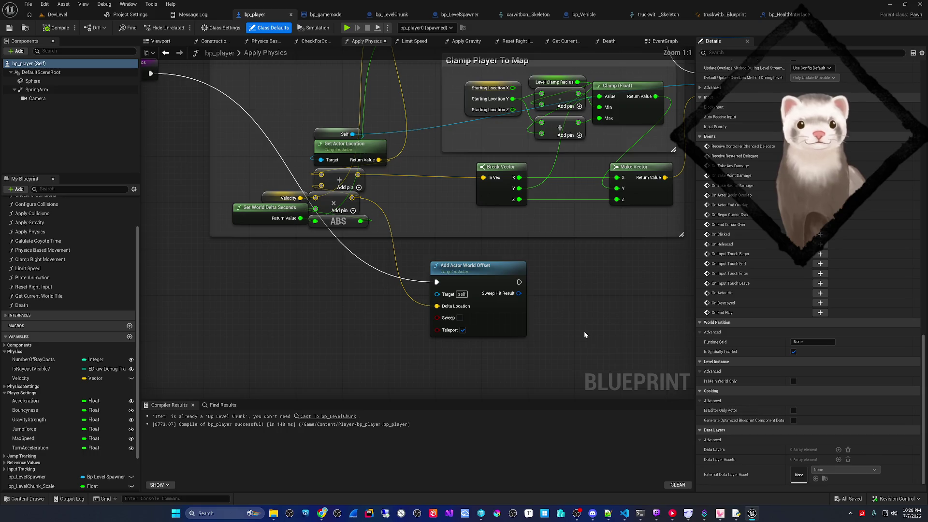
Step: Add a 'get world location' node for DefaultSceneRoot beside Get Actor Location in Apply Physics
drag(303, 297, 300, 359)
click(321, 207)
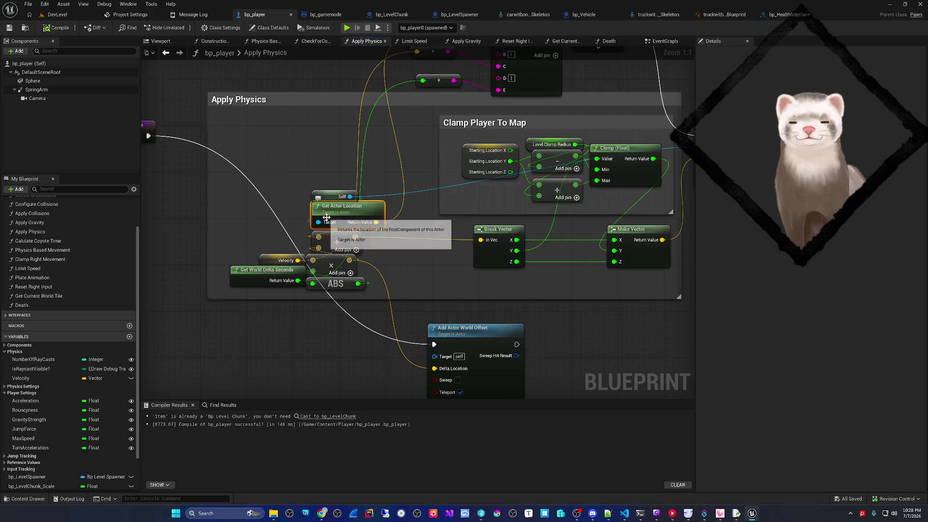
right_click(299, 200)
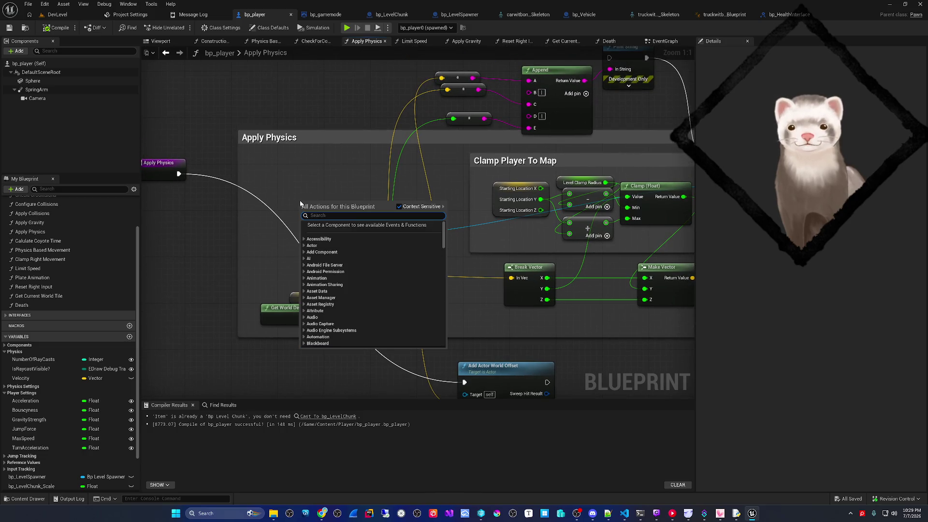
text(actor world )
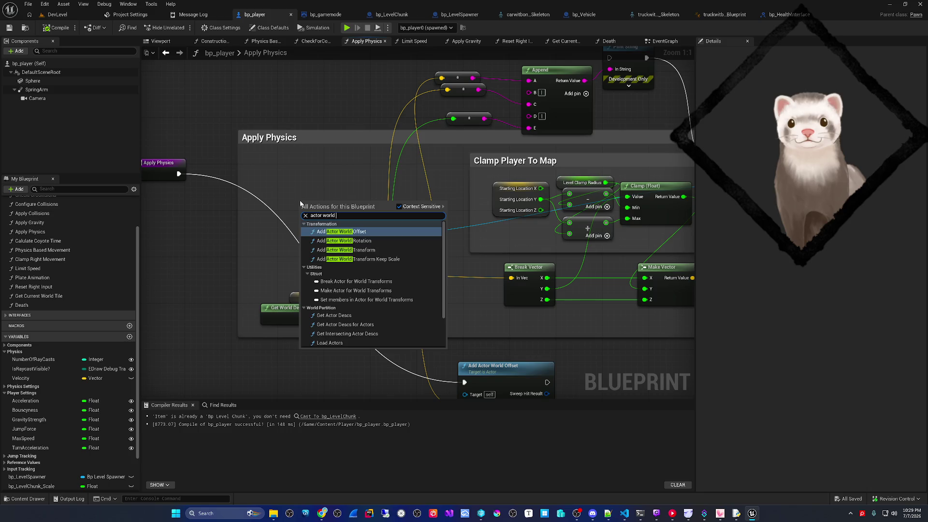
text(location)
key(ctrl+a)
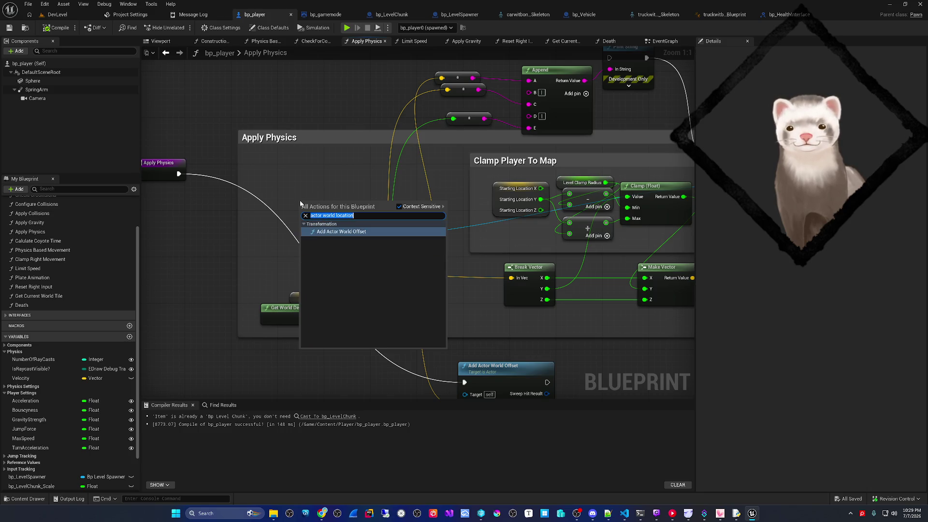
text(world location)
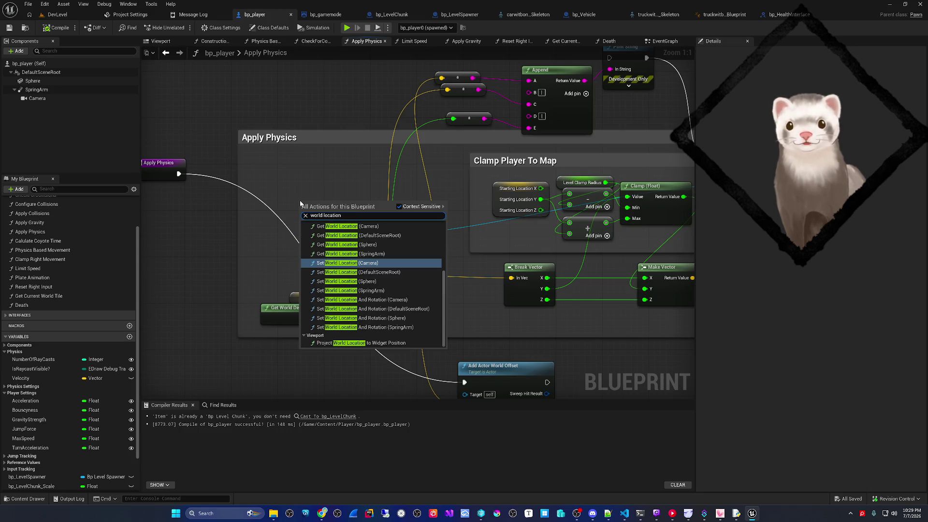
key(Home)
text(get)
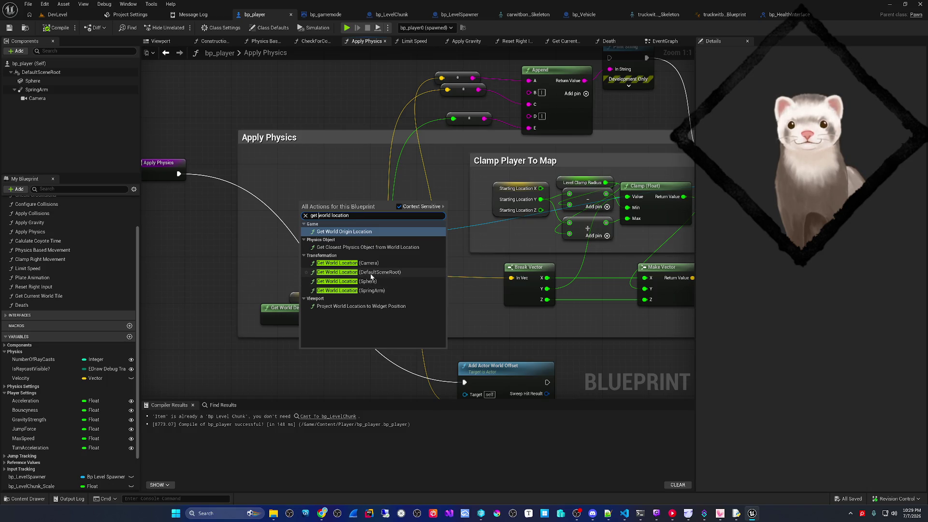
click(371, 274)
Step: Wire Get World Location's Return Value into the Add node, compile bp_player, and start Play
drag(383, 218, 362, 194)
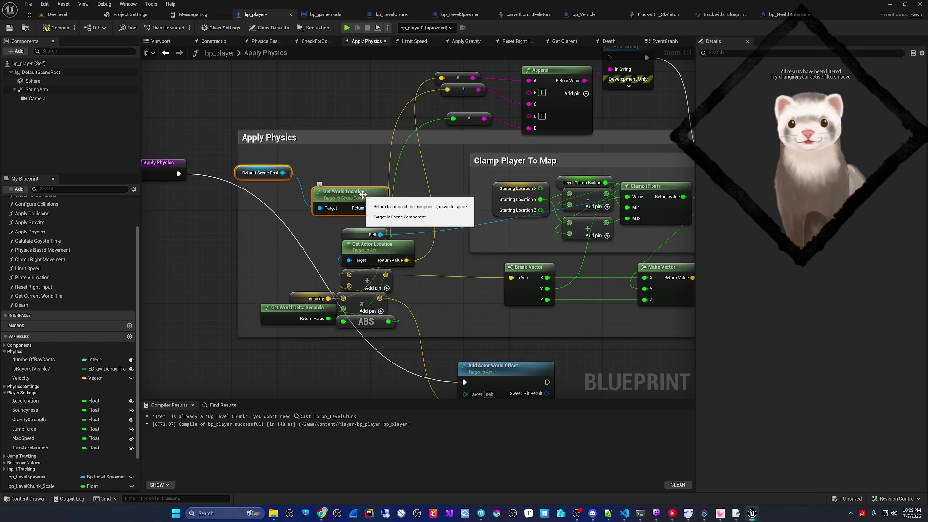
mouse_move(283, 172)
mouse_down()
mouse_move(309, 203)
mouse_move(333, 175)
mouse_up()
key(Escape)
drag(252, 170, 329, 180)
drag(381, 208, 349, 274)
click(56, 28)
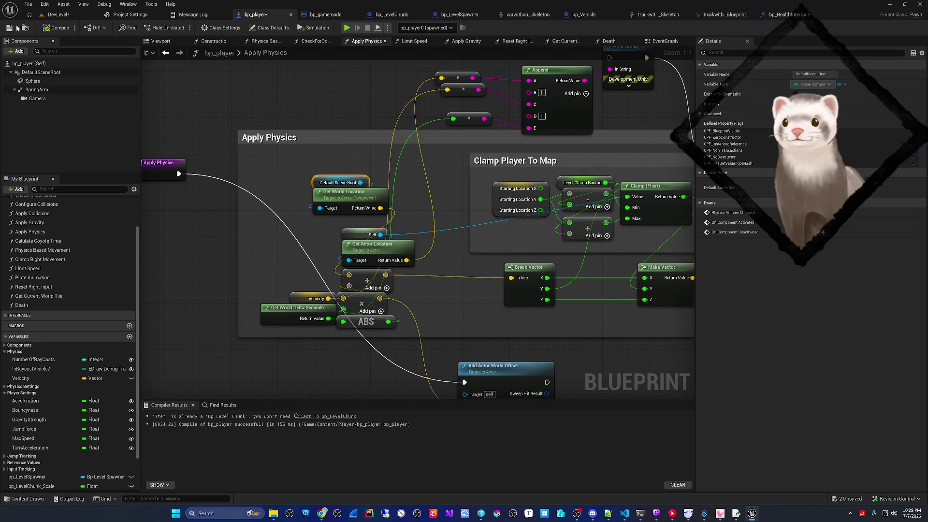
key(alt+p)
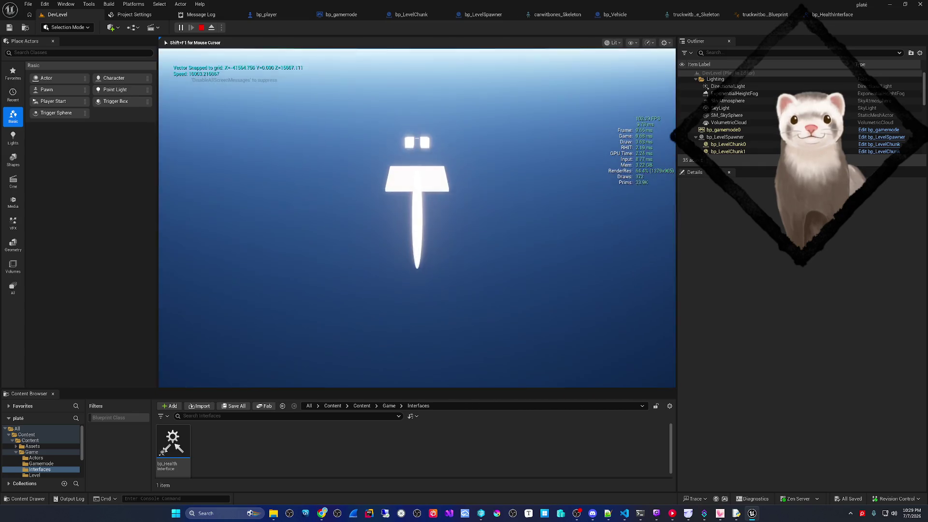
Step: Stop the DevLevel play test and bring bp_player's Apply Physics graph back up
key(Escape)
click(271, 15)
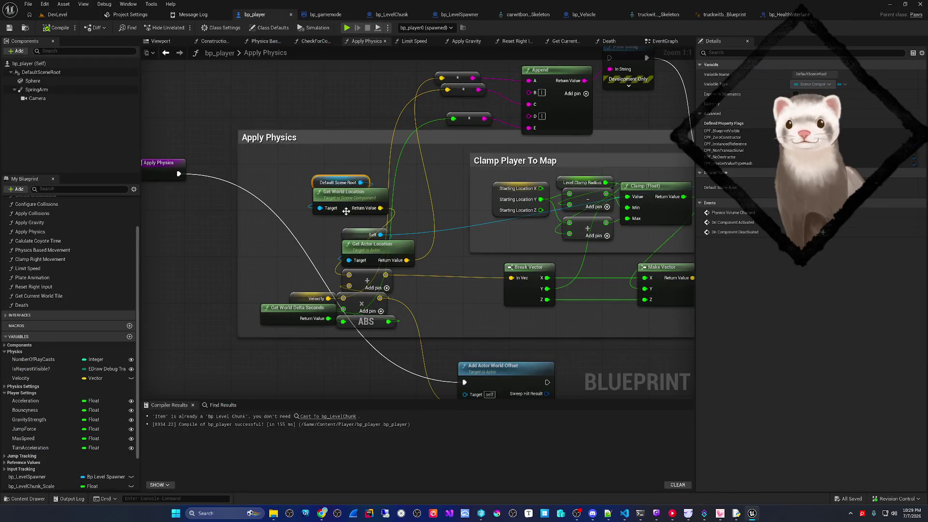
Step: Delete the Get World Location and Default Scene Root nodes and save bp_player with Ctrl+S
click(335, 189)
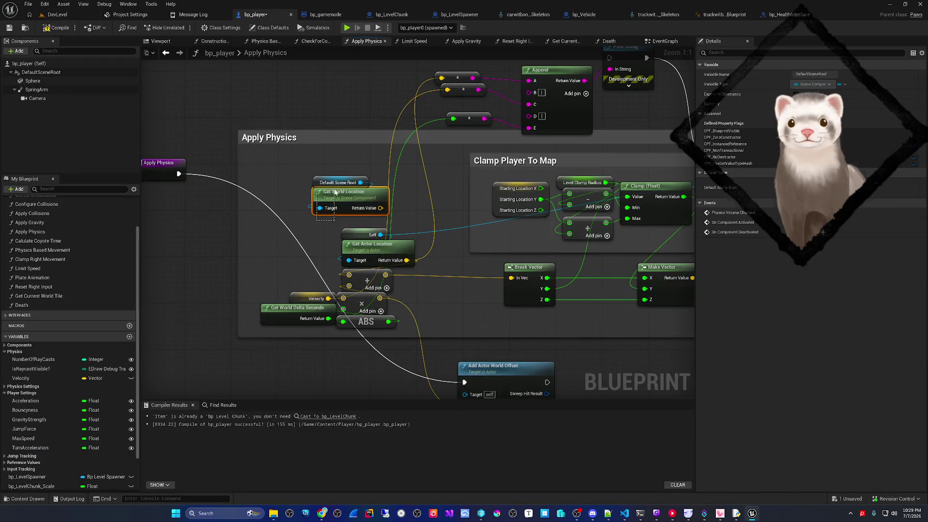
key(Delete)
click(335, 182)
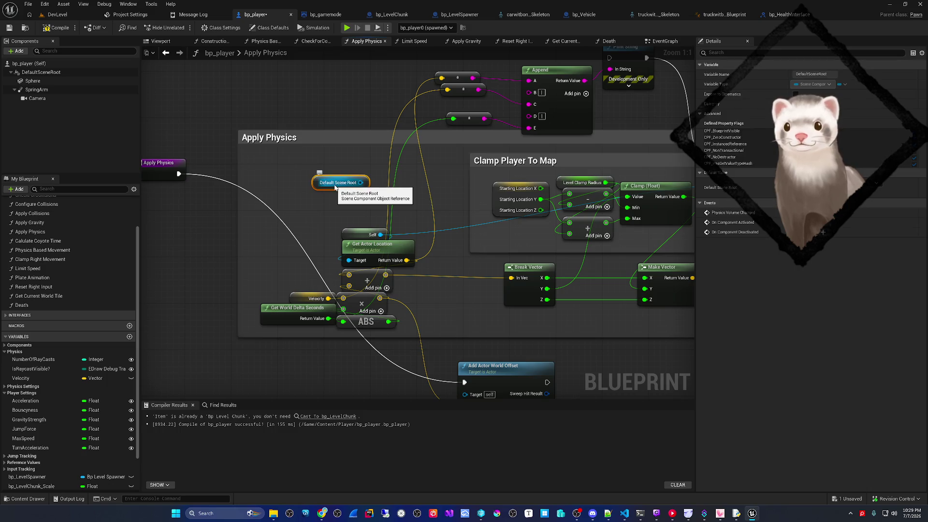
key(Delete)
key(ctrl+s)
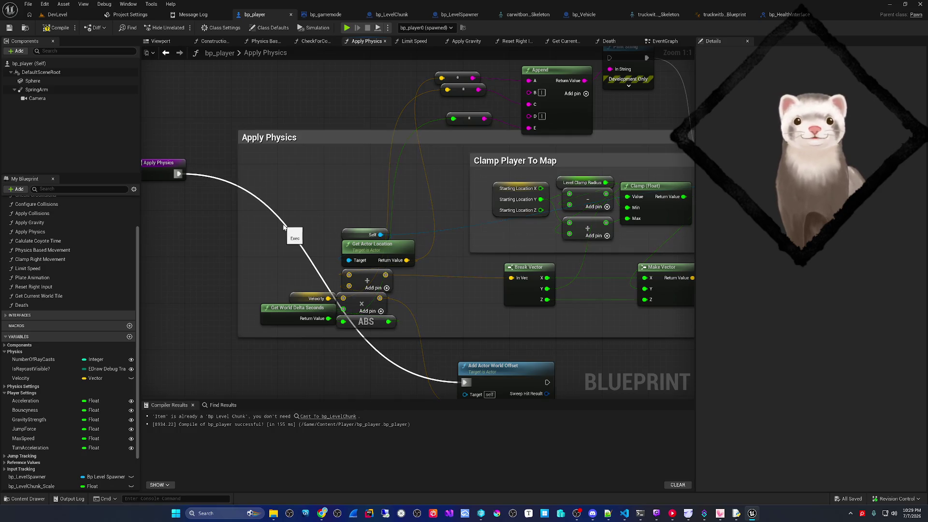
drag(250, 259, 248, 241)
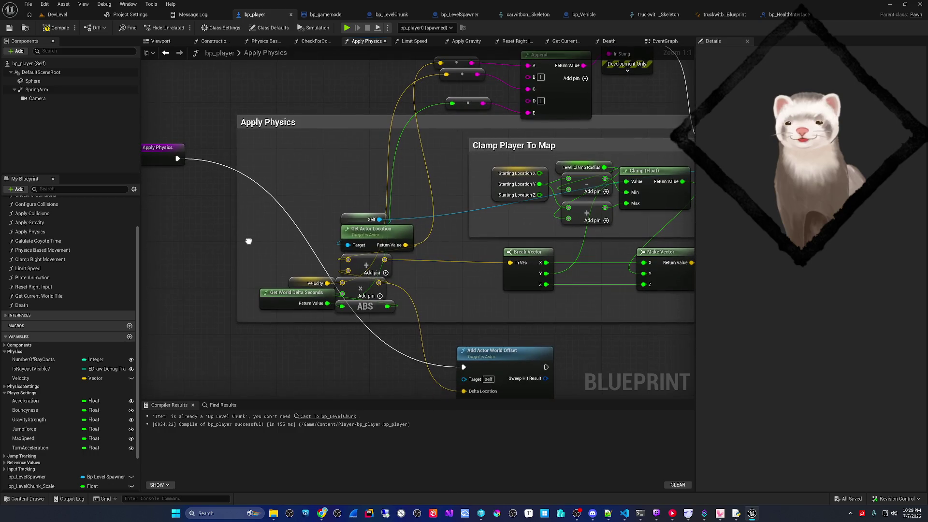
drag(270, 274, 251, 260)
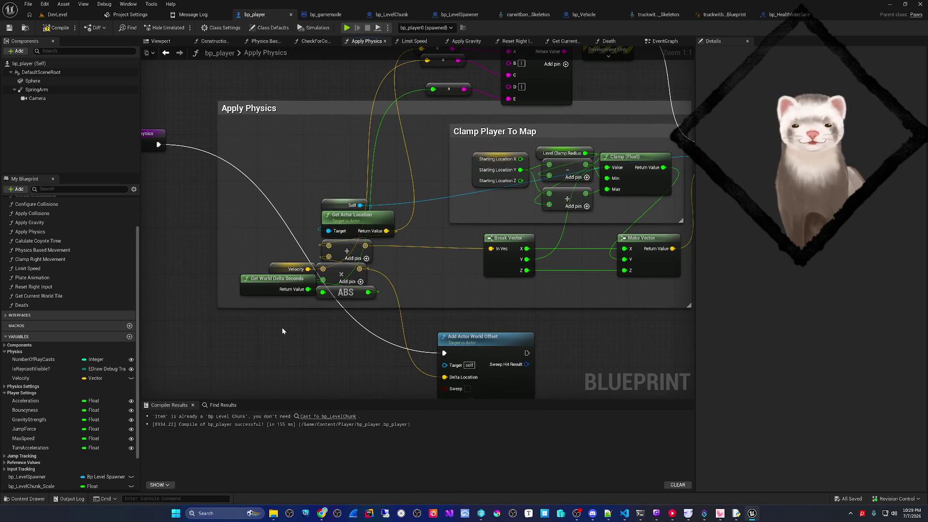
Step: Read through the AI chat's 'Remaining Suspects' answer in VS Code, then return to Unreal
click(624, 513)
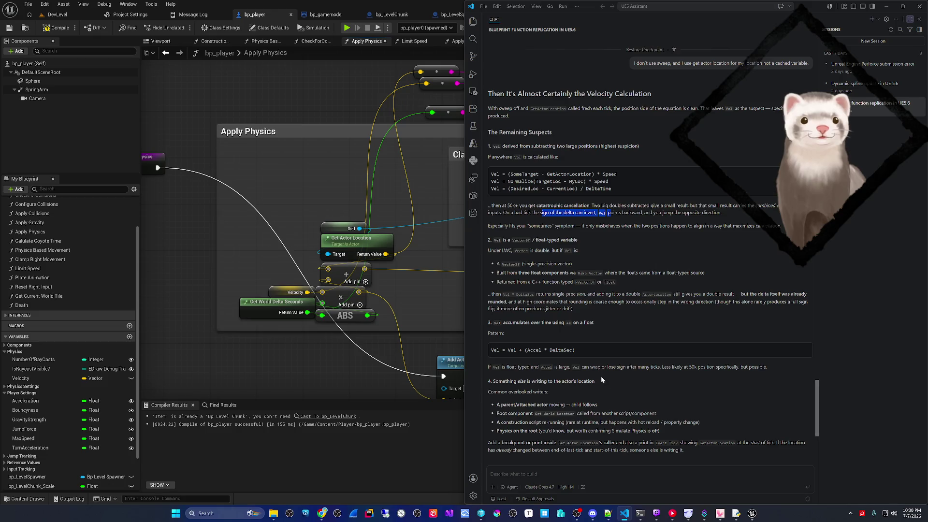
scroll(602, 378, down, 2)
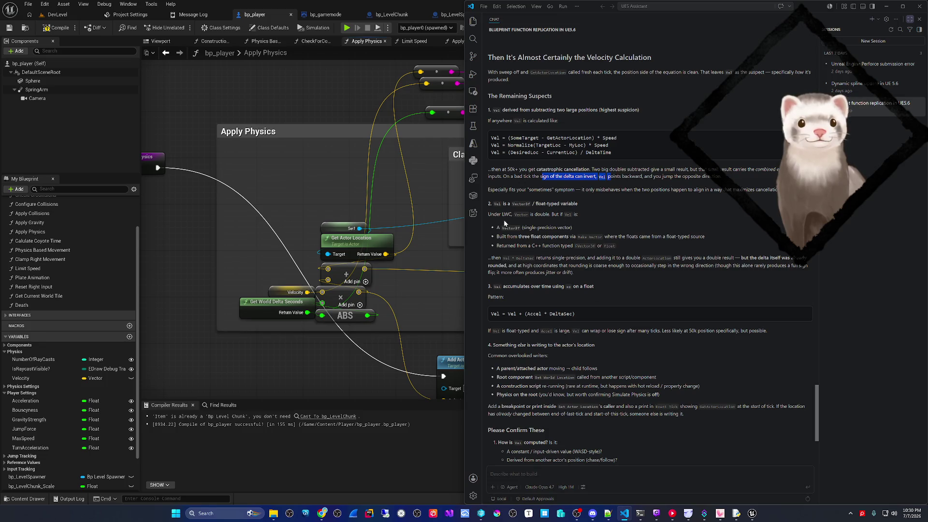
scroll(563, 248, up, 5)
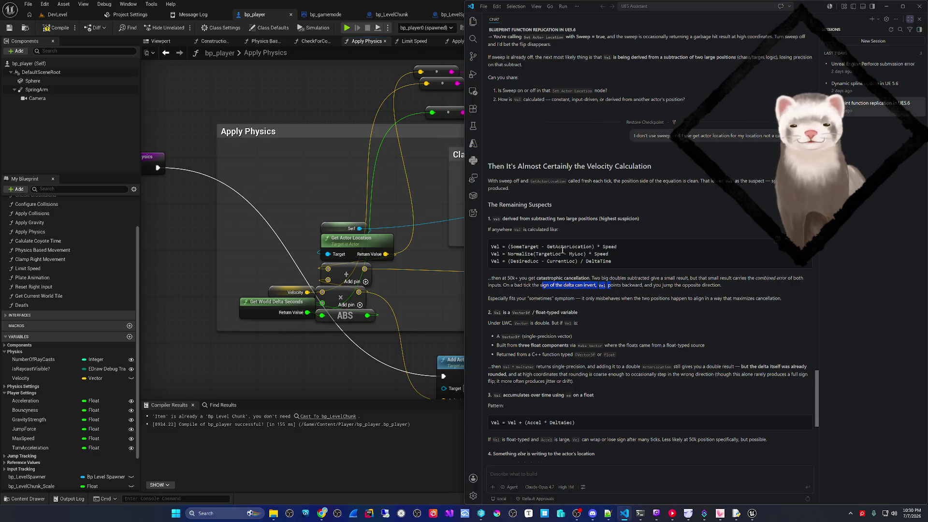
click(311, 346)
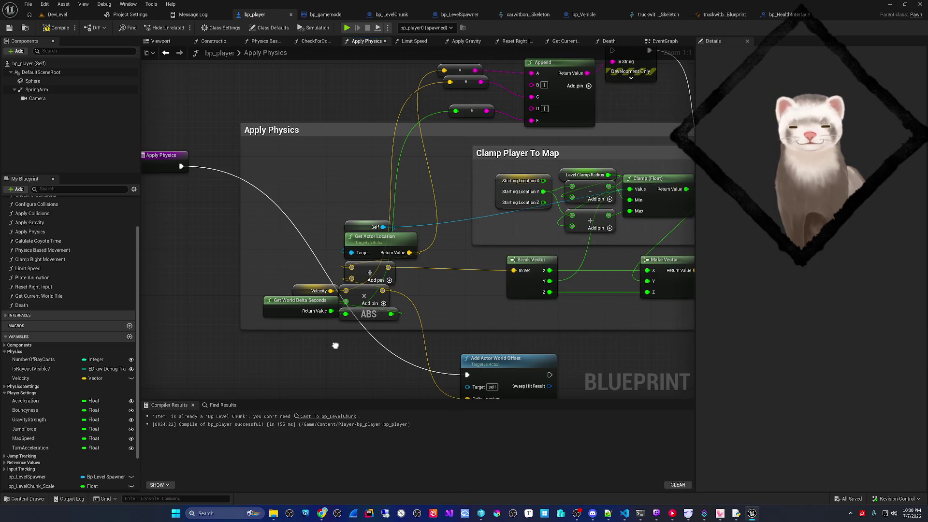
Step: Pan to the Apply Physics nodes and open the multiply node's Velocity (A) pin menu
drag(334, 342, 364, 340)
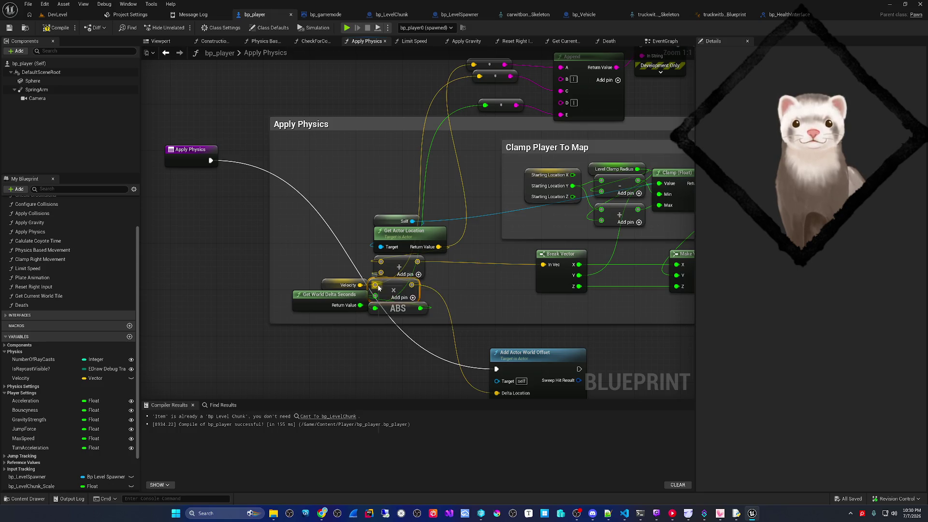
right_click(375, 284)
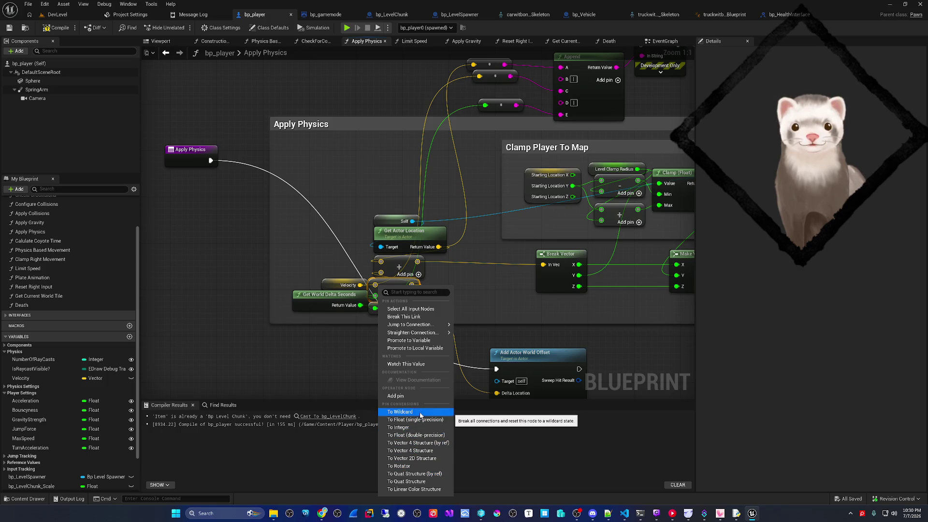
click(332, 320)
mouse_move(360, 285)
mouse_down()
mouse_move(341, 288)
mouse_move(342, 247)
mouse_up()
text(to vect)
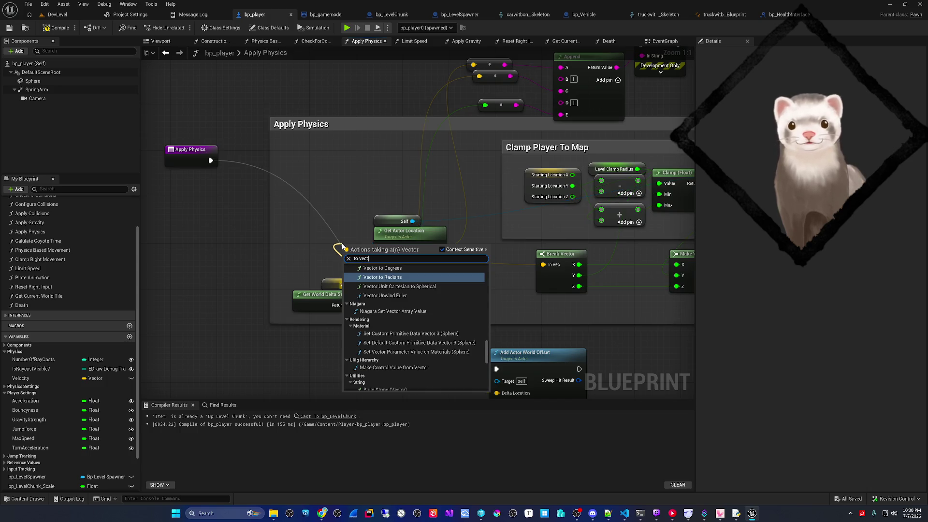
scroll(387, 291, up, 10)
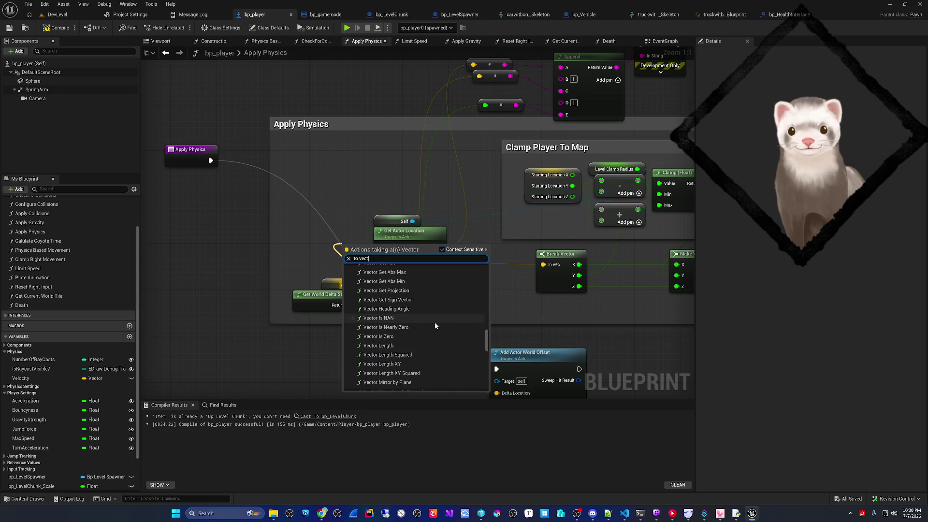
scroll(435, 328, up, 10)
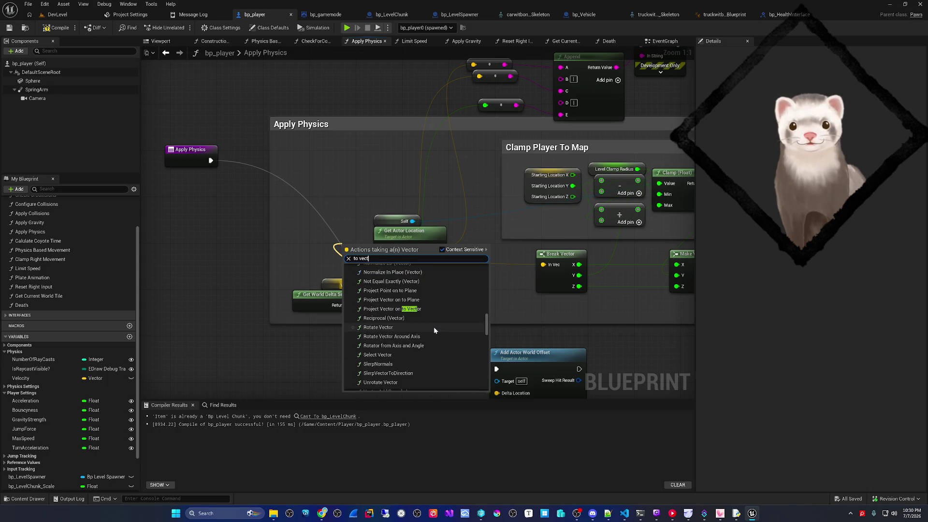
scroll(434, 328, up, 3)
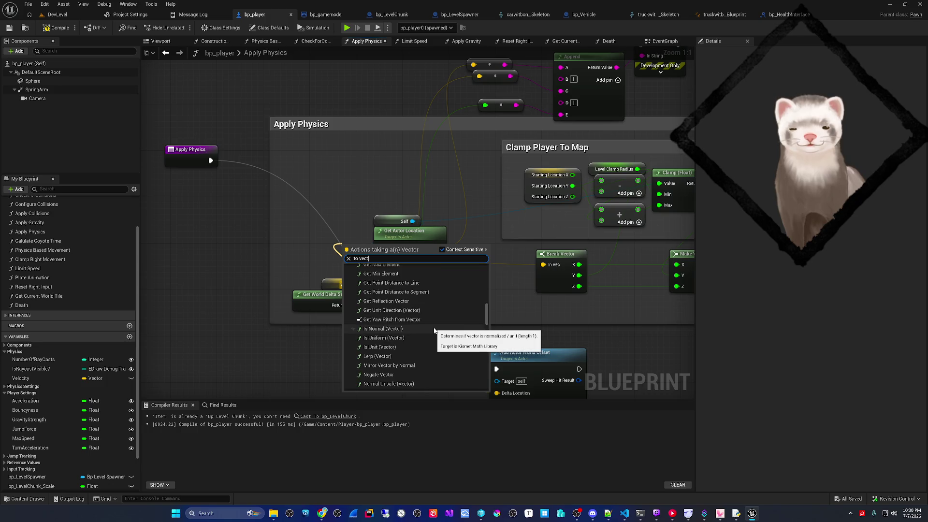
text(or)
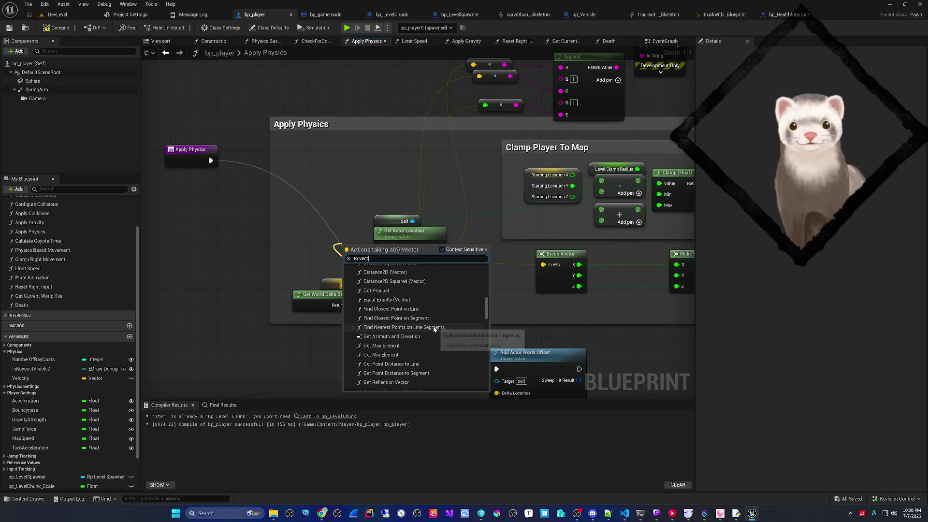
scroll(432, 326, up, 5)
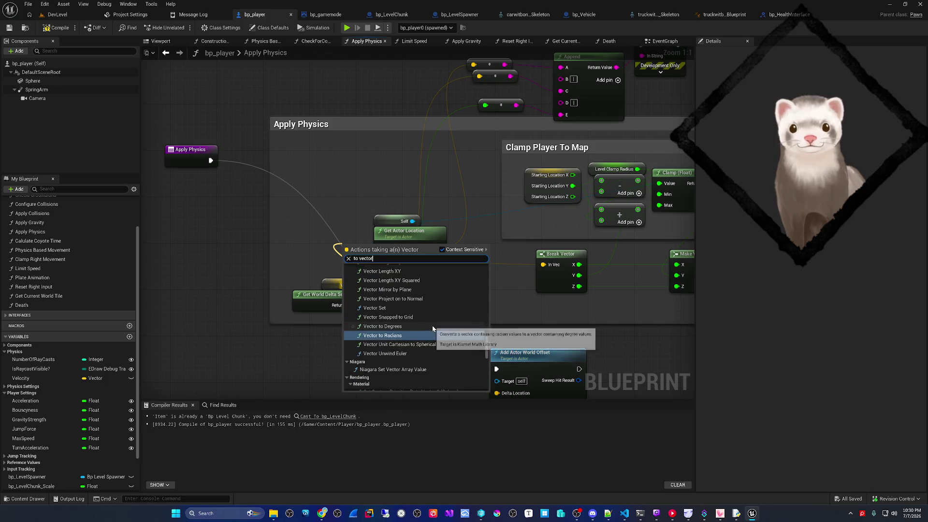
scroll(436, 336, down, 2)
drag(487, 348, 484, 314)
scroll(420, 319, up, 4)
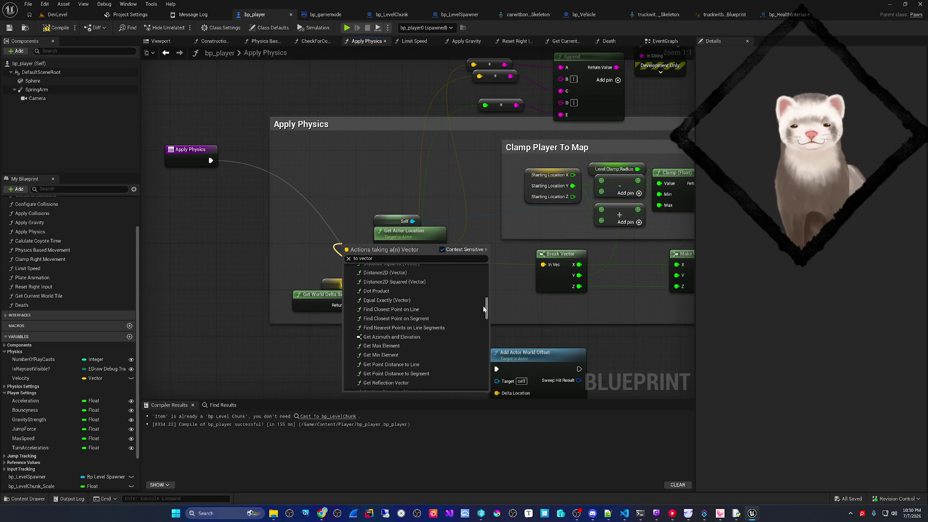
click(306, 338)
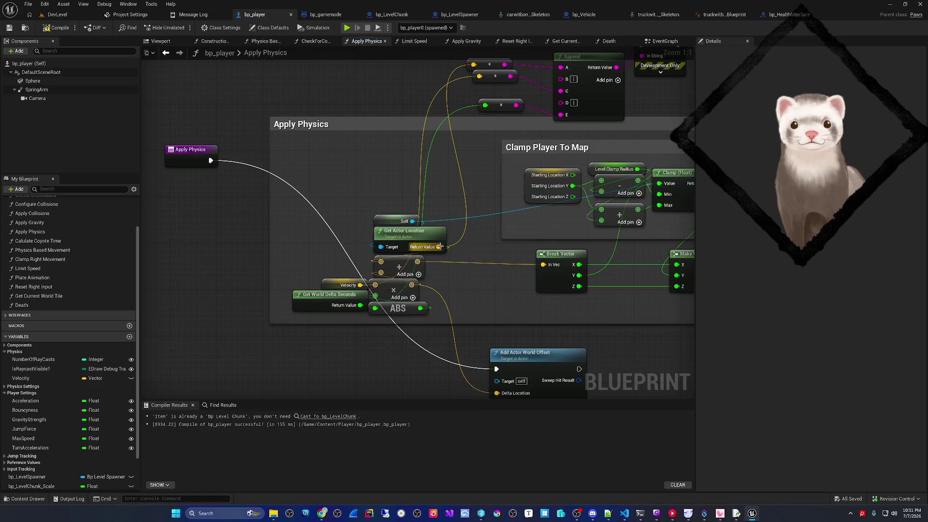
drag(439, 247, 461, 251)
text(double)
key(BackSpace)
key(BackSpace)
key(BackSpace)
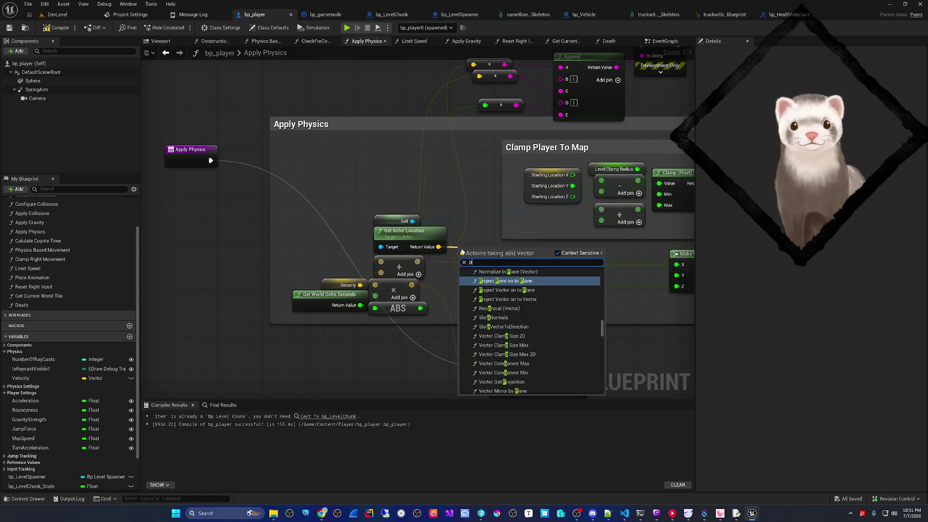
text(pre)
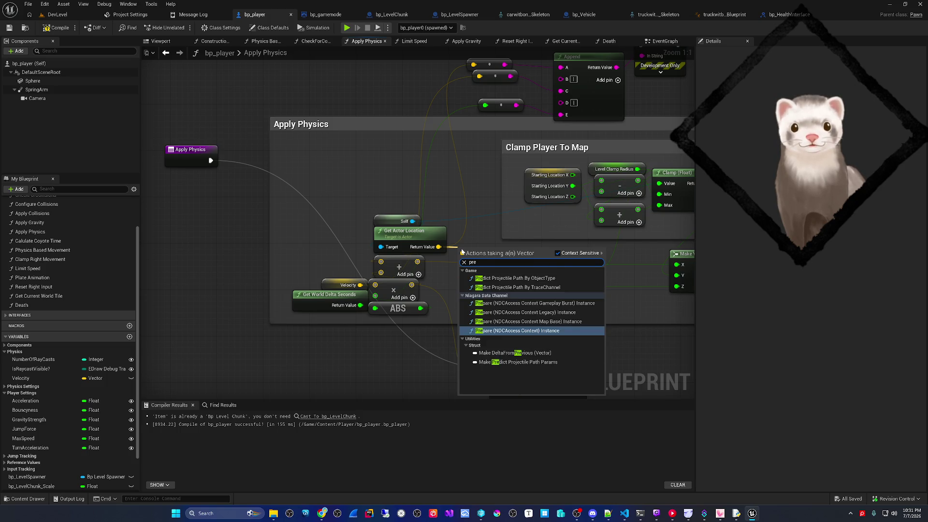
key(BackSpace)
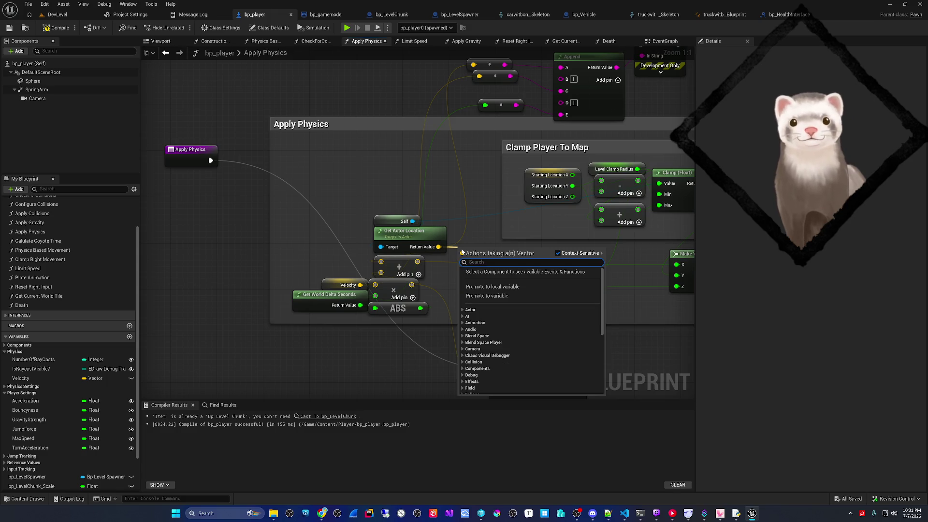
click(396, 334)
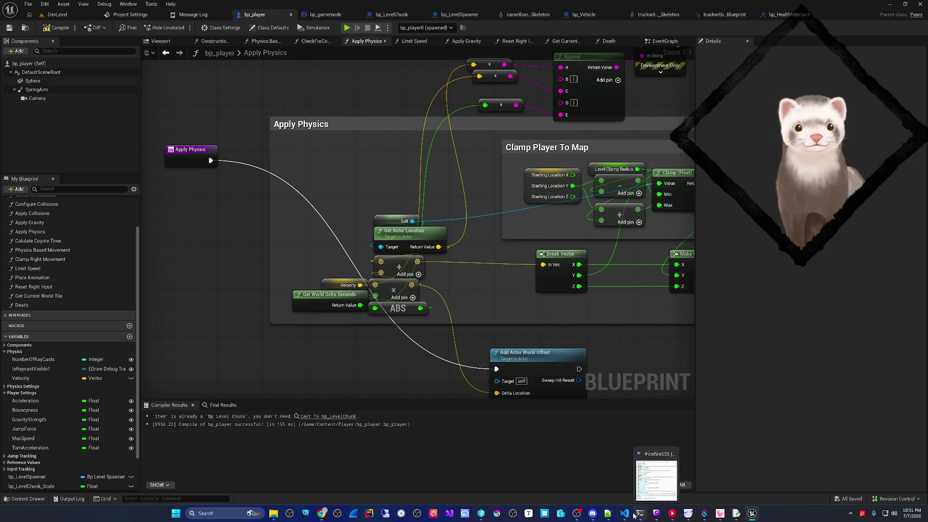
Step: Begin a reply 'it' in the AI chat, then launch a Play-in-Editor test in Unreal
click(625, 513)
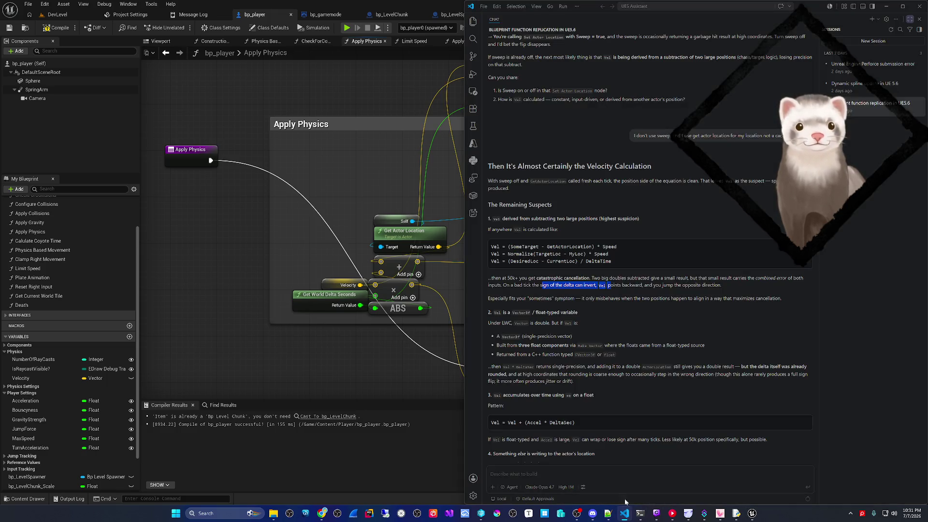
click(657, 321)
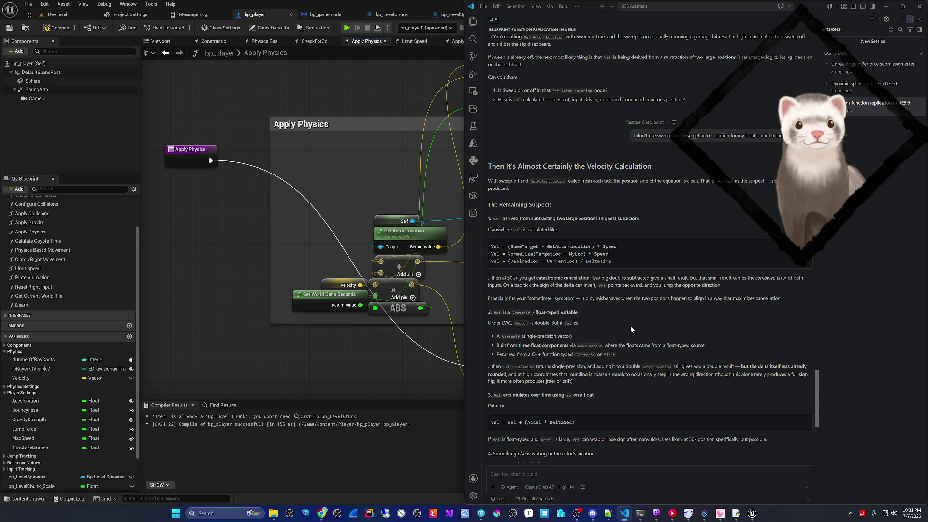
click(589, 469)
text(it seems like)
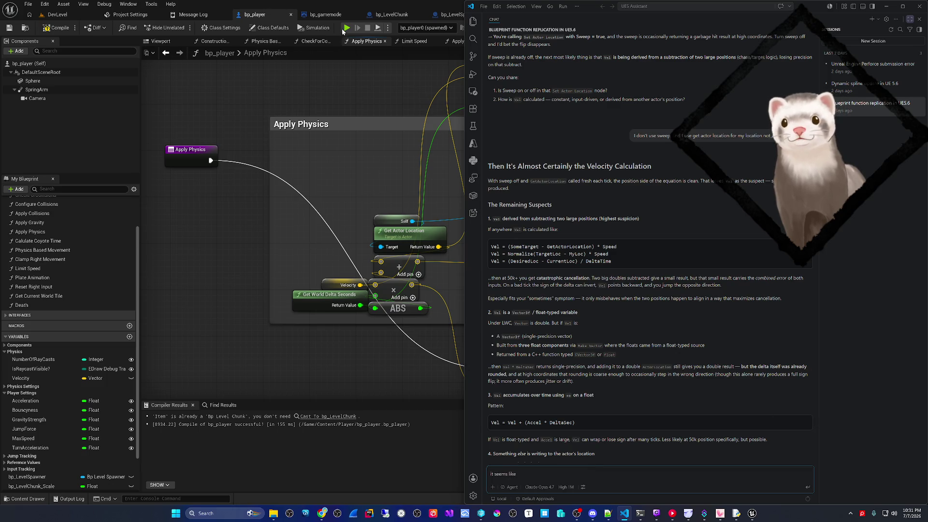
click(346, 28)
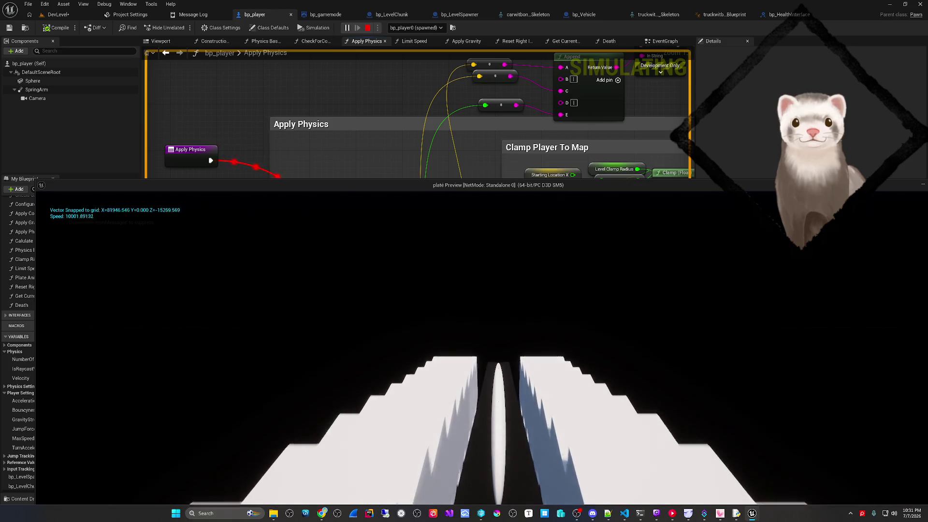
Step: Stop the play test and rewrite the AI chat draft to describe the main-editor-only bug
key(Escape)
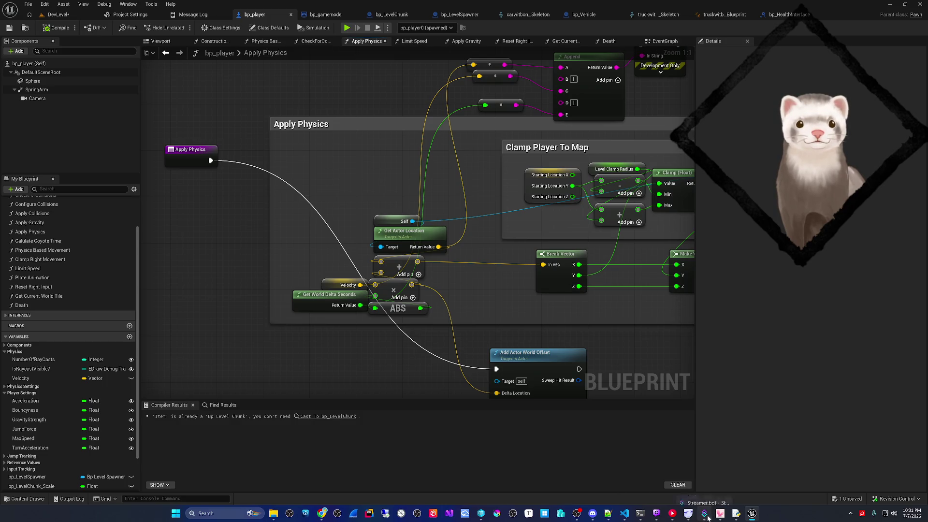
click(624, 514)
key(ctrl+a)
text(in)
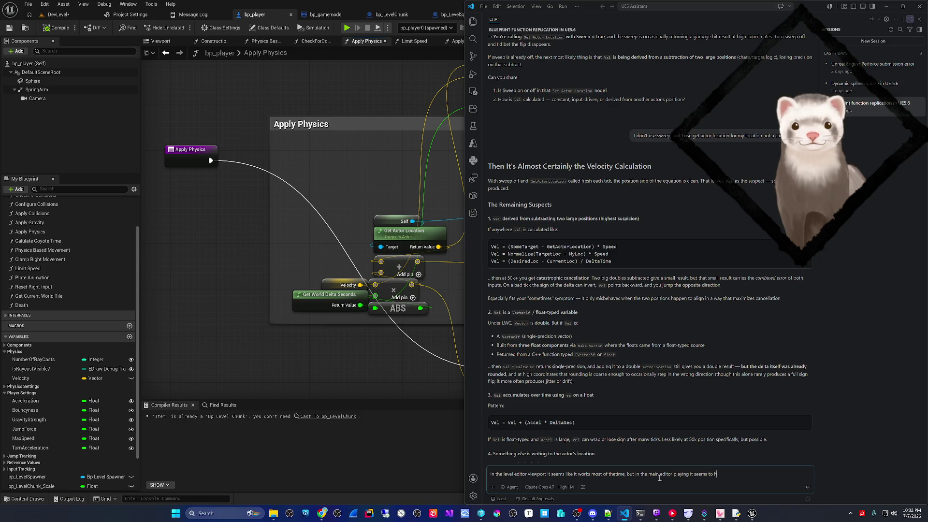
Step: Send the viewport-versus-editor message, read the tick-order reply, then open Find in bp_player
key(Return)
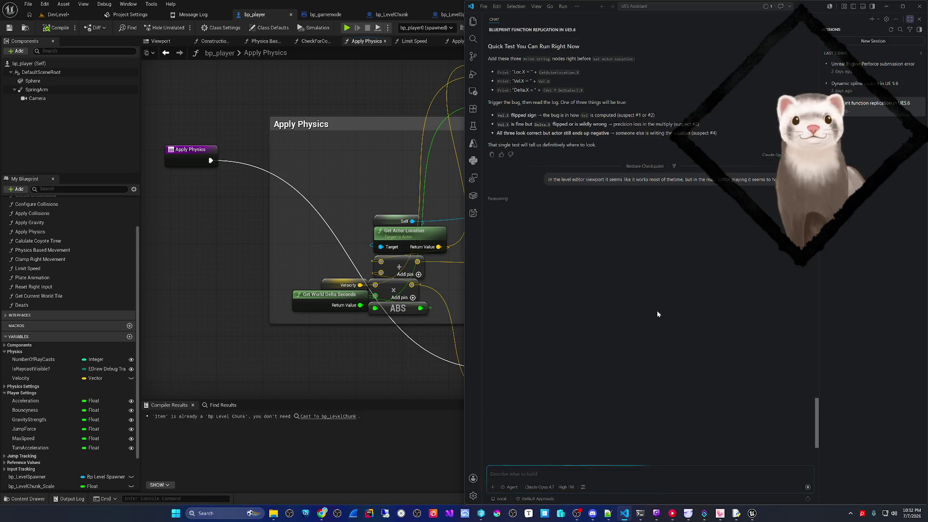
scroll(645, 312, up, 3)
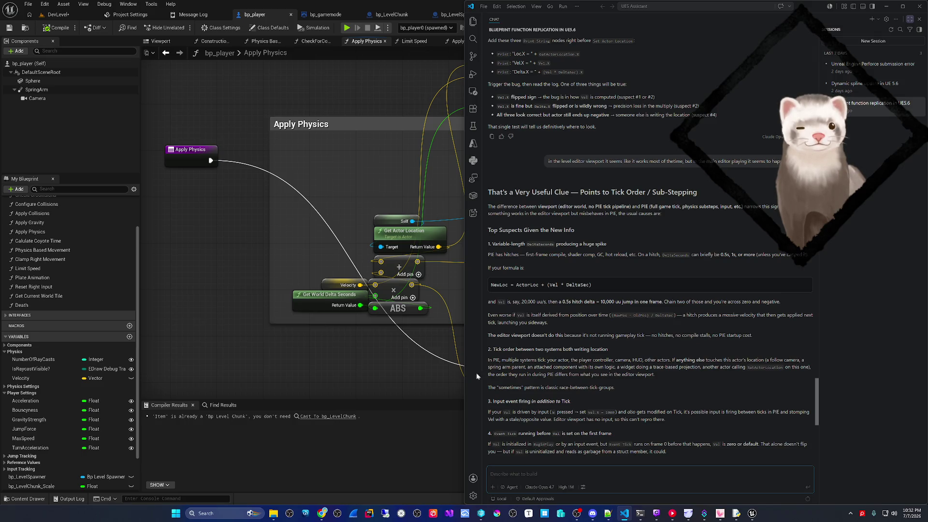
click(383, 370)
drag(389, 364, 358, 341)
key(ctrl+f)
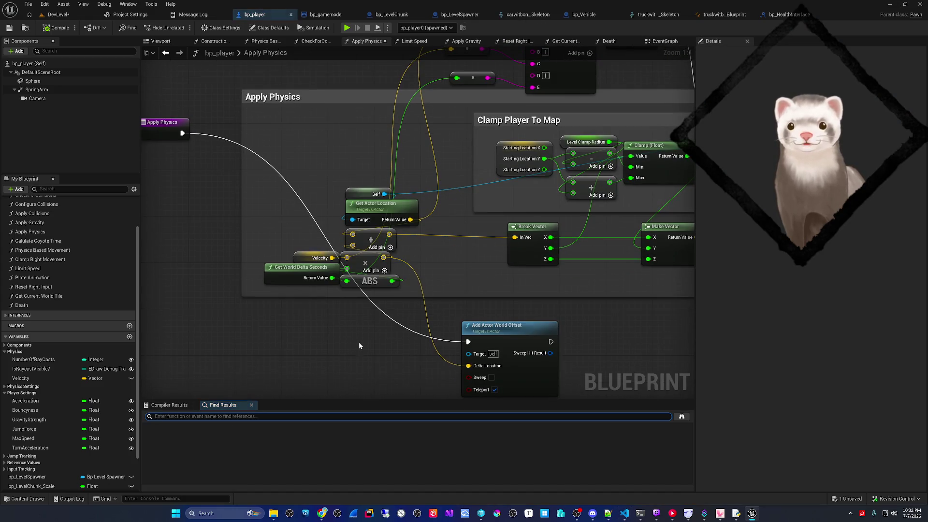
Step: Search bp_player for 'set actor location' and visit the two EventGraph and one Apply Physics matches
text(set actor locat)
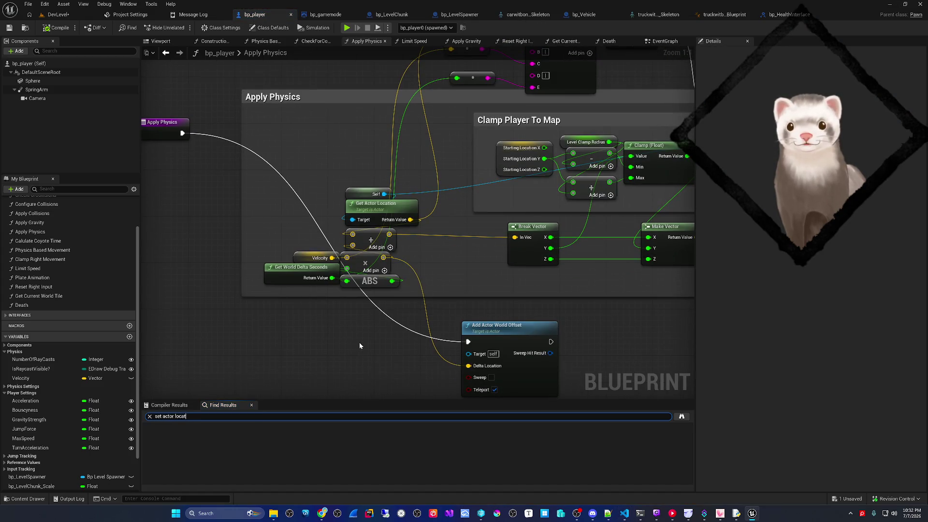
text(ion)
key(Return)
click(194, 437)
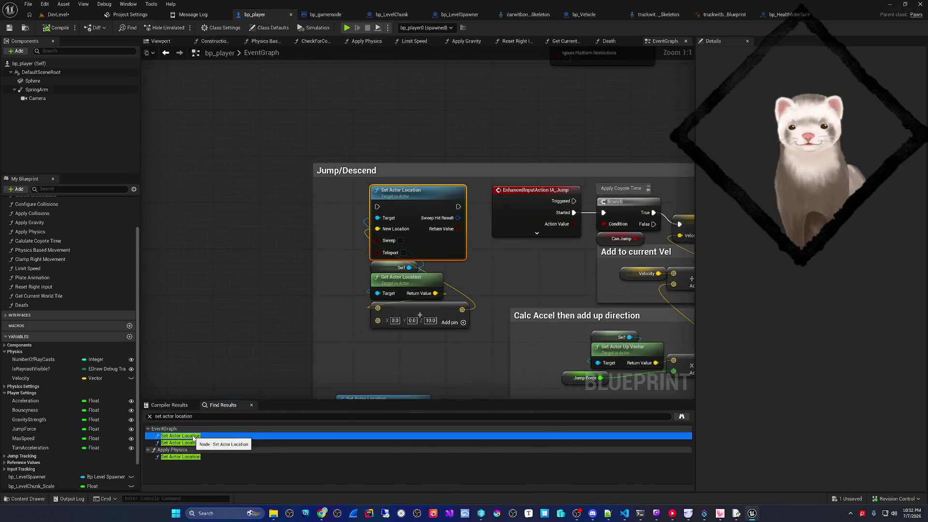
click(192, 444)
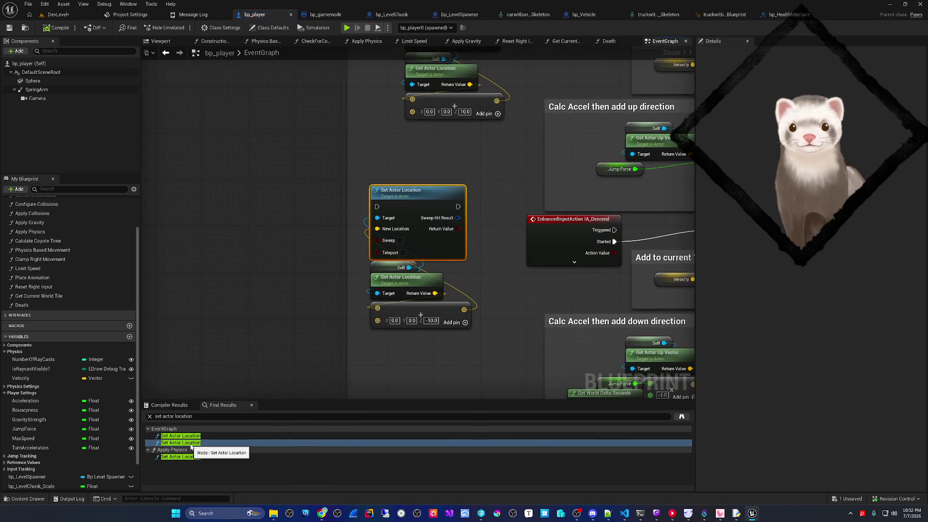
click(186, 457)
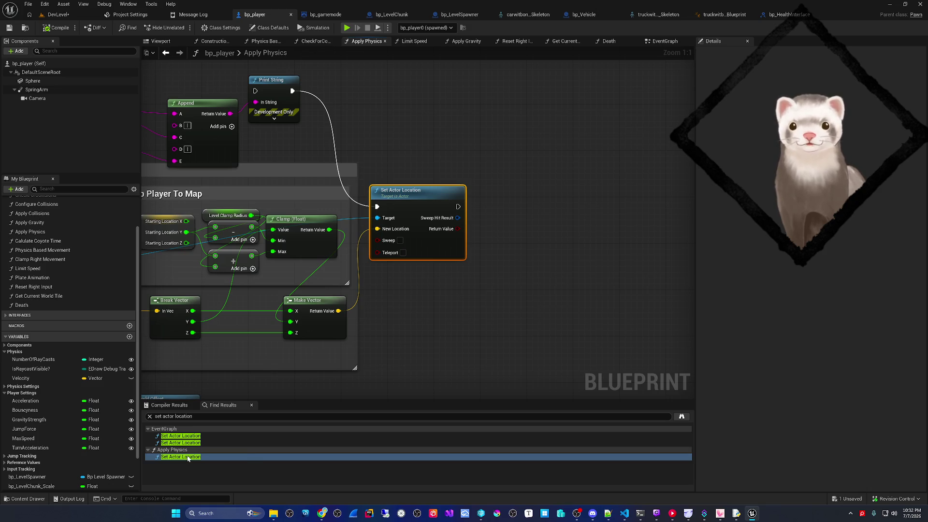
Step: Inspect the Apply Physics Set Actor Location node and its clamp nodes, then reopen the AI chat
mouse_move(385, 310)
mouse_down()
mouse_move(472, 313)
mouse_move(618, 282)
mouse_up()
mouse_move(415, 292)
mouse_down()
mouse_move(336, 353)
mouse_move(328, 316)
mouse_move(336, 304)
mouse_move(380, 297)
mouse_up()
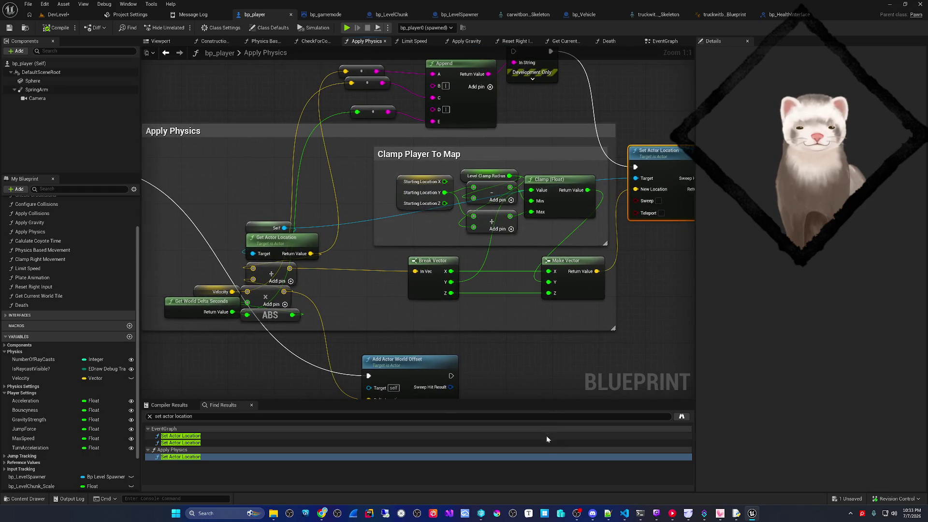
drag(558, 351, 487, 350)
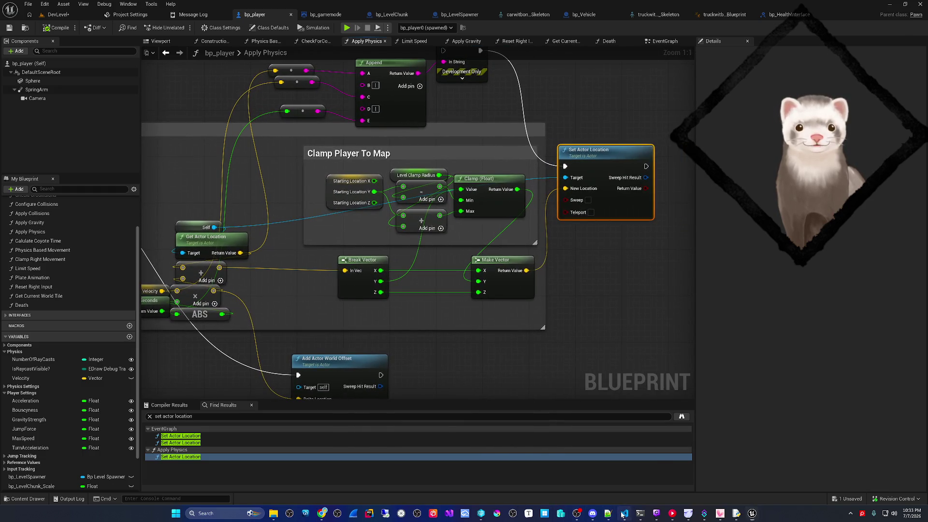
click(624, 514)
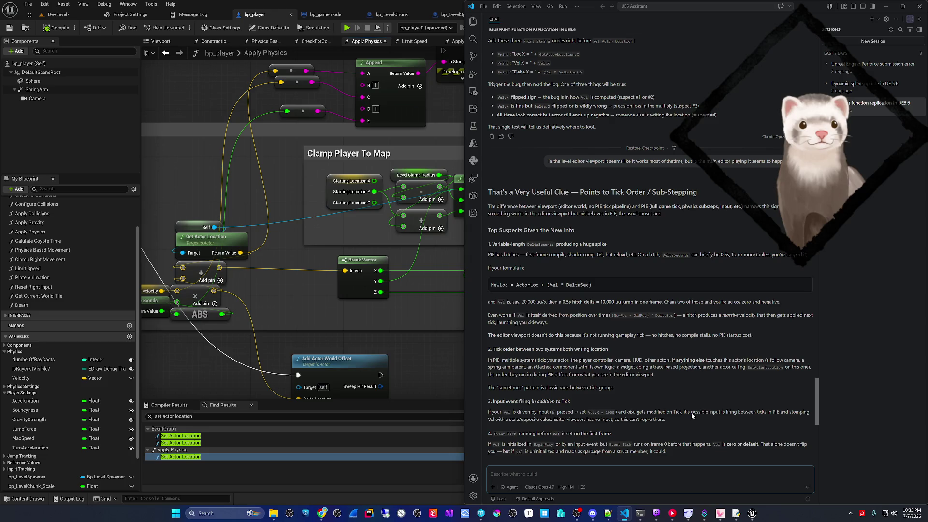
Step: Play-test DevLevel again, stop the session, and return to the bp_player blueprint
click(57, 15)
click(178, 27)
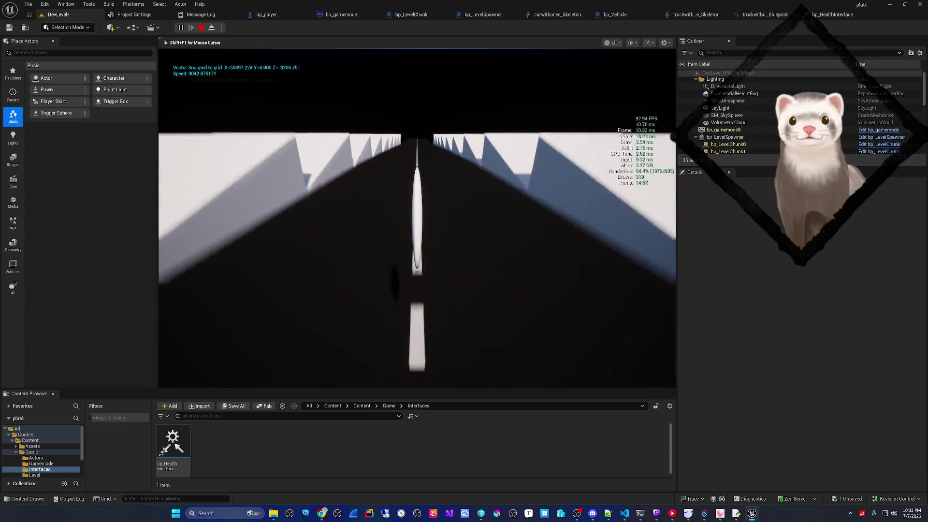
key(Escape)
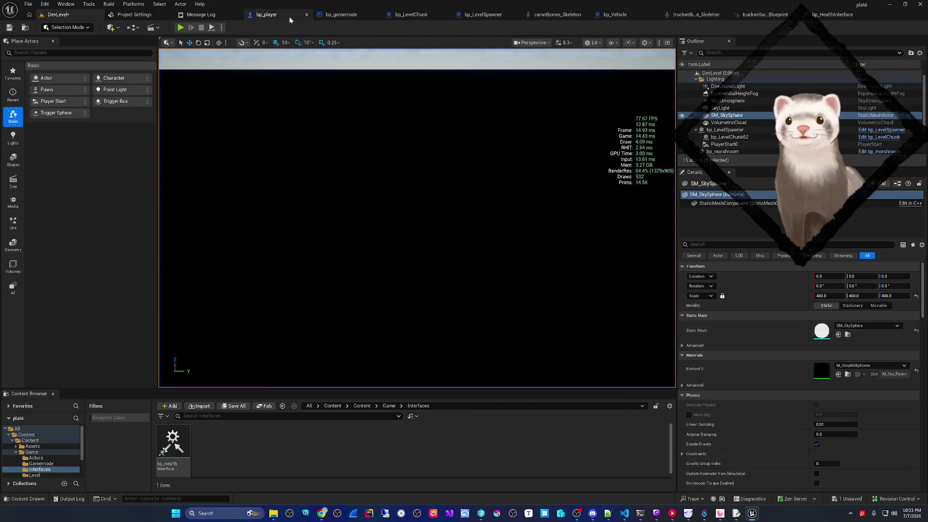
click(283, 15)
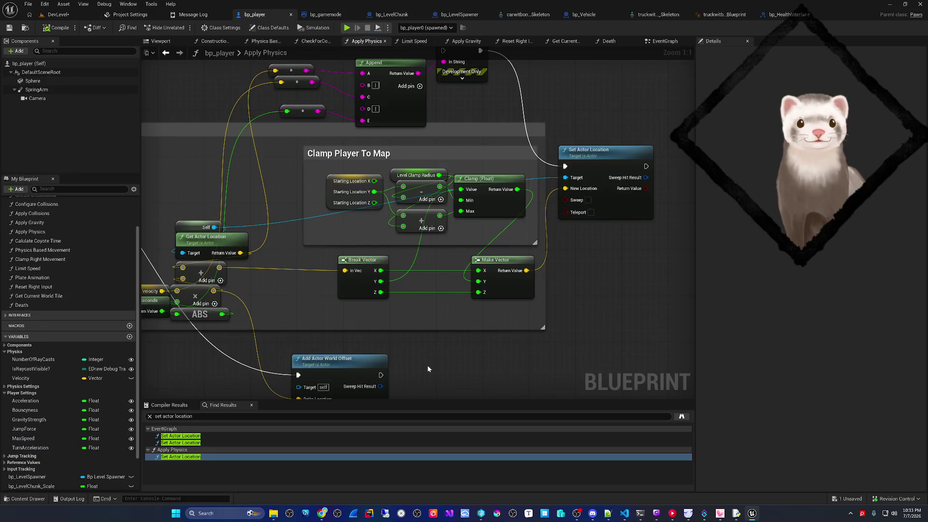
Step: Select all Apply Physics nodes and wrap them in a comment titled 'THIS IS BROKEN LMAO'
scroll(427, 364, down, 5)
drag(259, 159, 566, 381)
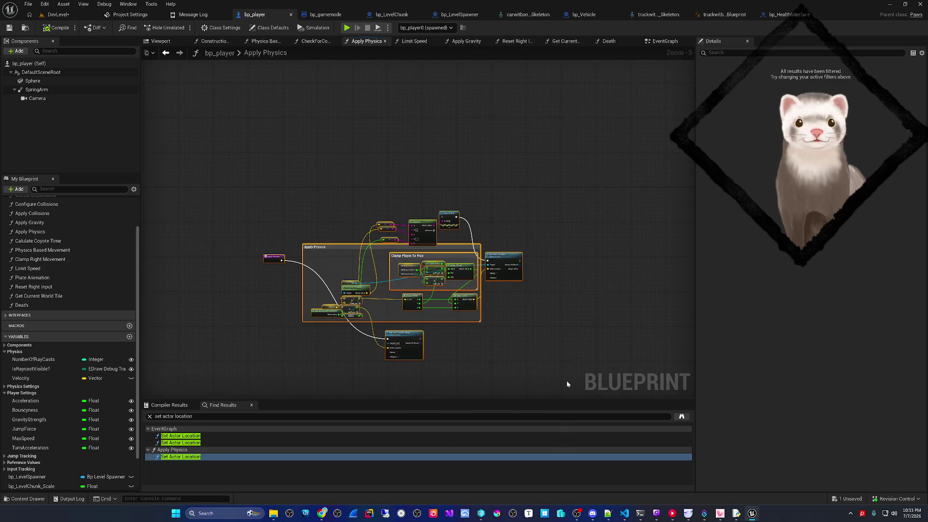
text(c)
text(THIS ISBROKN)
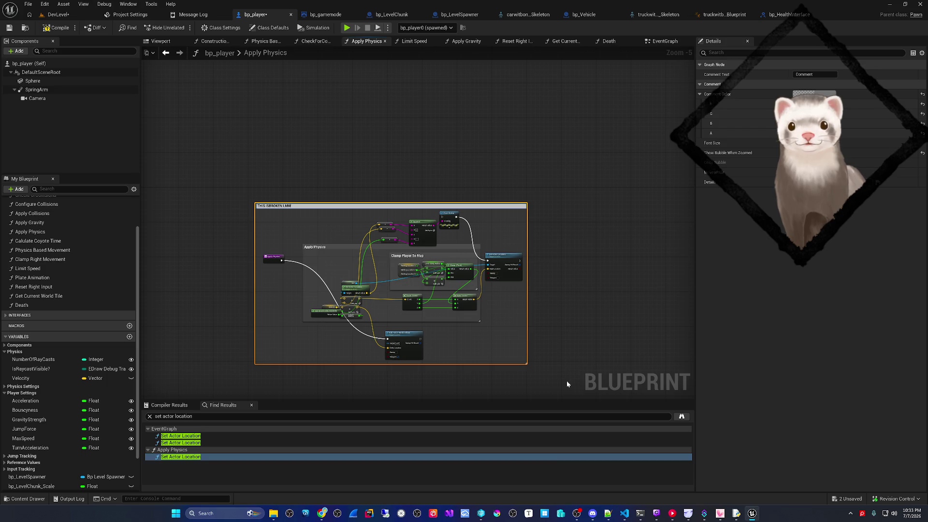
text(MAO)
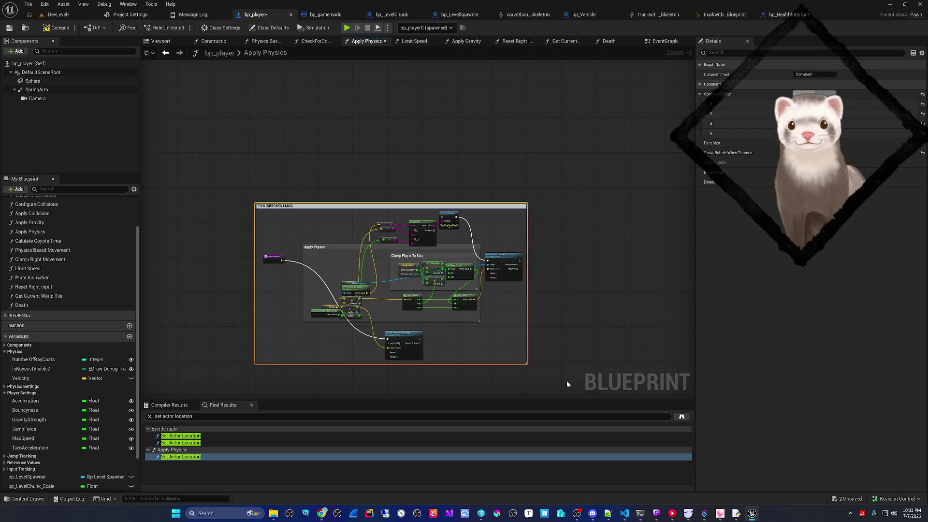
key(Return)
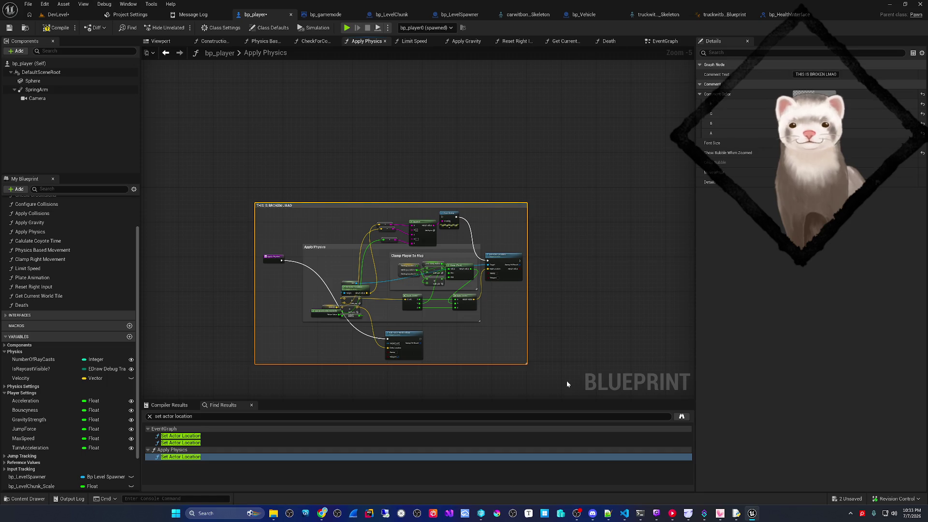
Step: Set the comment box colour to a bright, vivid yellow
click(814, 94)
click(704, 172)
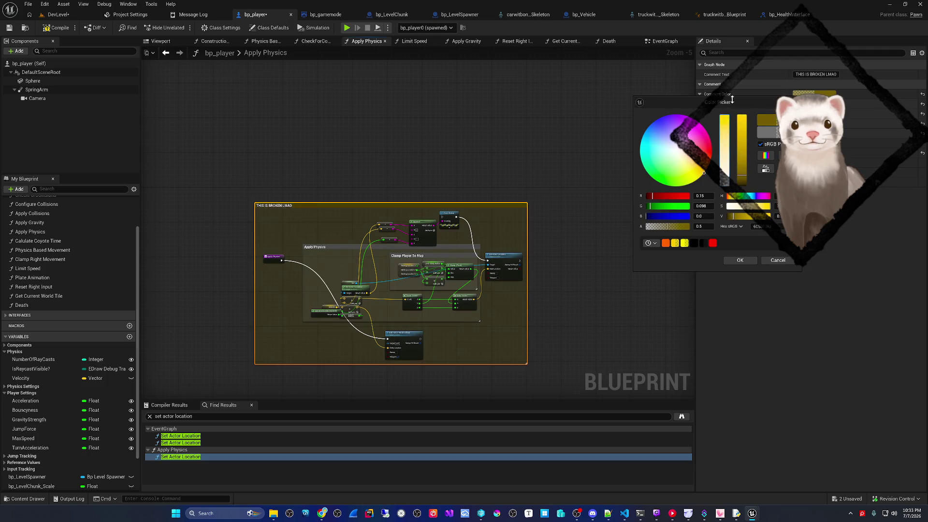
drag(744, 139, 742, 95)
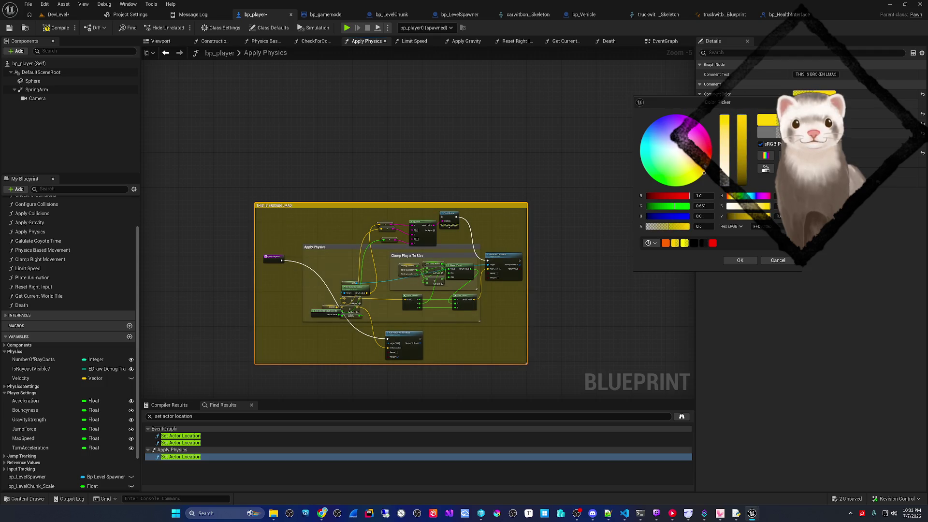